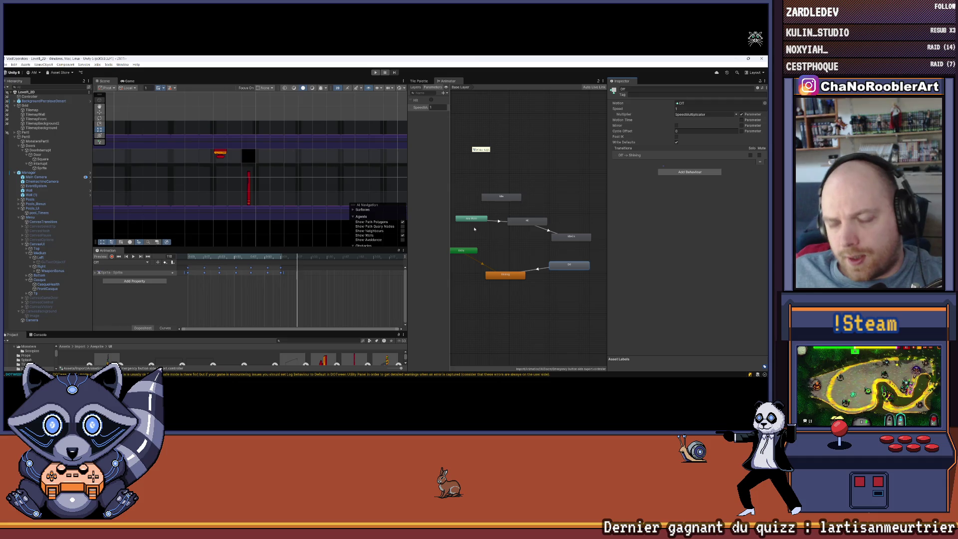
Switch from the Unity editor to the door controller scripts in Visual Studio.
{"action": "left_click", "coordinate": [355, 372]}
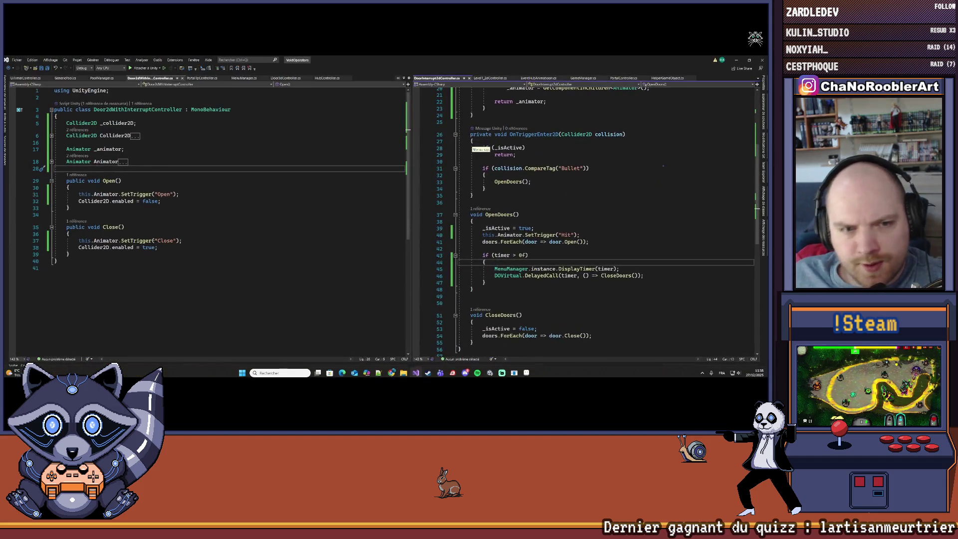
Widen the right editor pane and find the timer check inside OpenDoors.
{"action": "left_click_drag", "start_coordinate": [420, 173], "coordinate": [231, 175]}
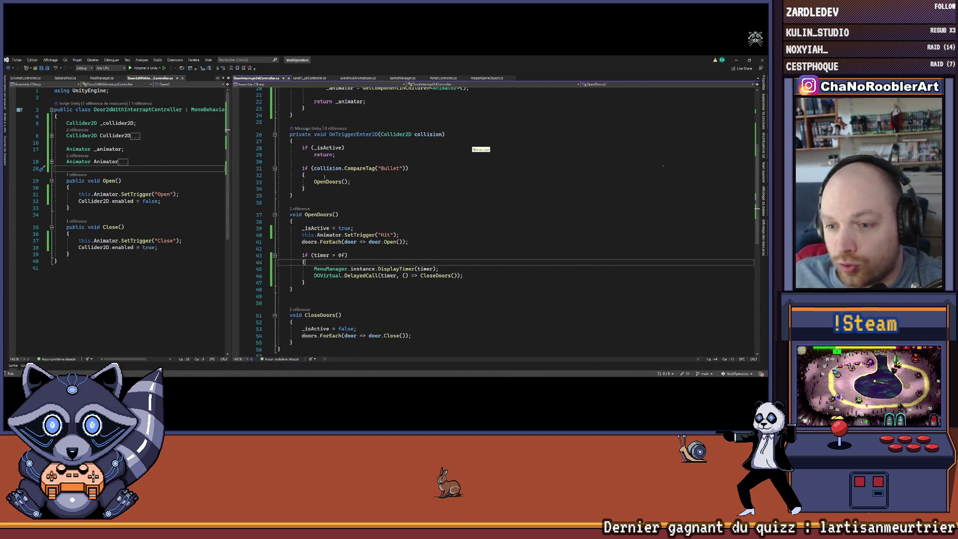
{"action": "scroll", "coordinate": [332, 220], "scroll_direction": "down", "scroll_amount": 3}
{"action": "scroll", "coordinate": [381, 233], "scroll_direction": "up", "scroll_amount": 3}
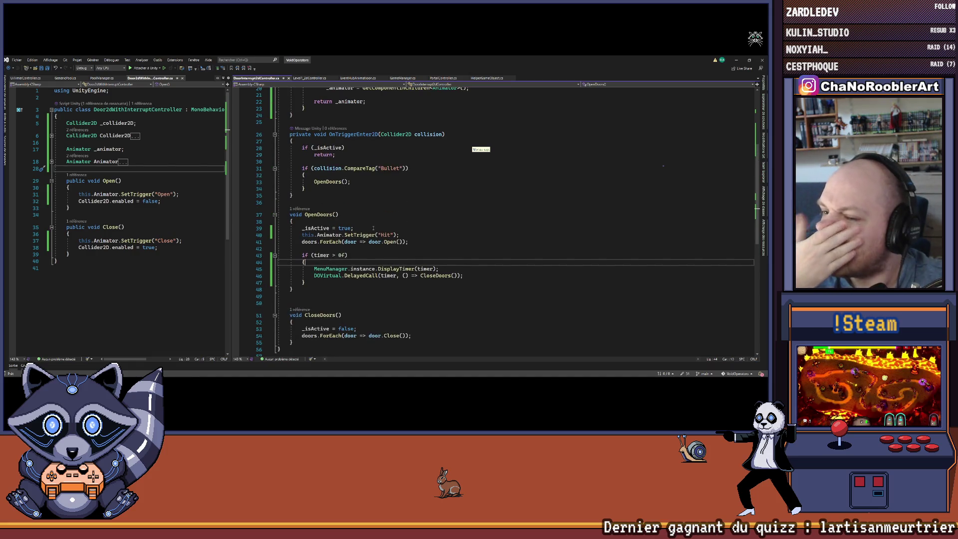
{"action": "double_click", "coordinate": [321, 255]}
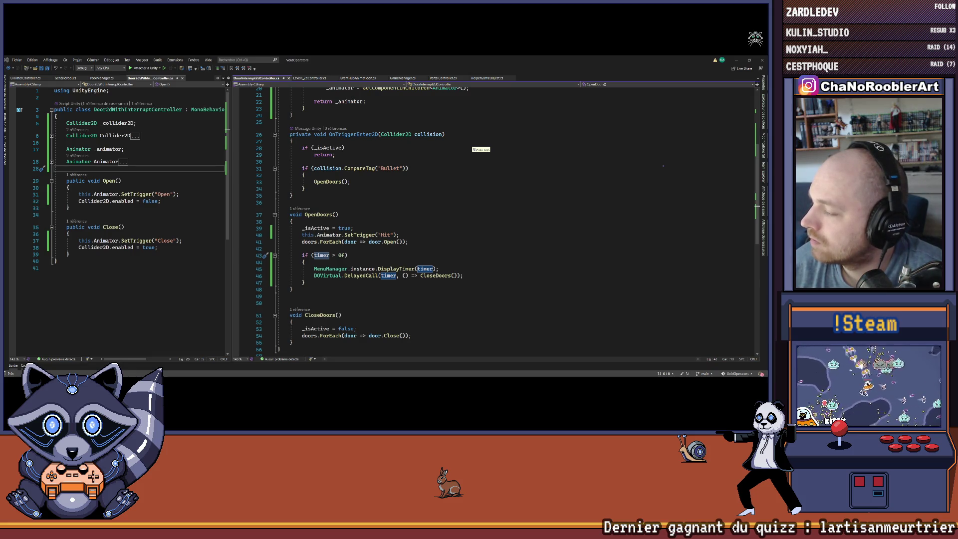
{"action": "left_click", "coordinate": [355, 263]}
Paste the speed multiplier line under the timer check and change desiredDuration to timer.
{"action": "key", "text": "Return"}
{"action": "key", "text": "Return"}
{"action": "key", "text": "Up"}
{"action": "type", "text": "float multiplier = 1f / Mathf.Max(0.001f, desiredDuration);"}
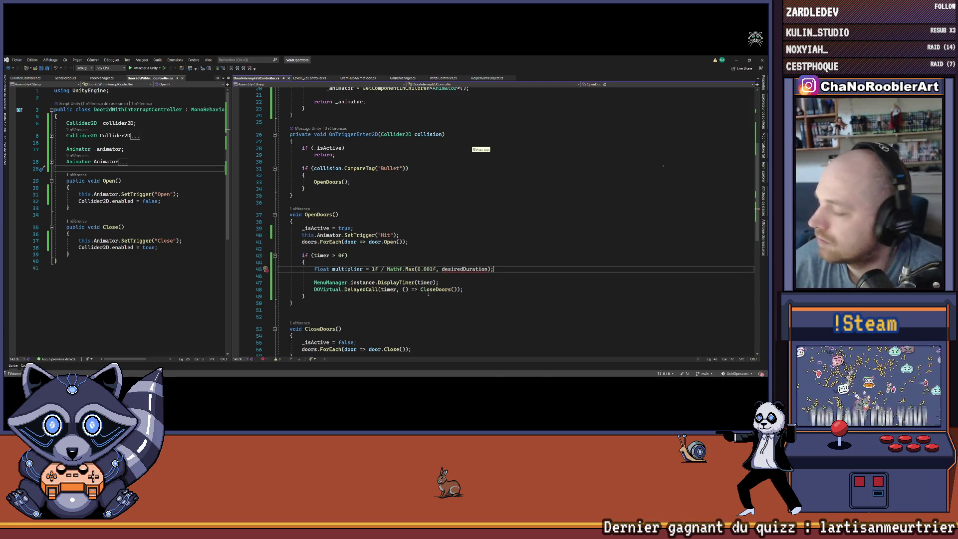
{"action": "double_click", "coordinate": [453, 269]}
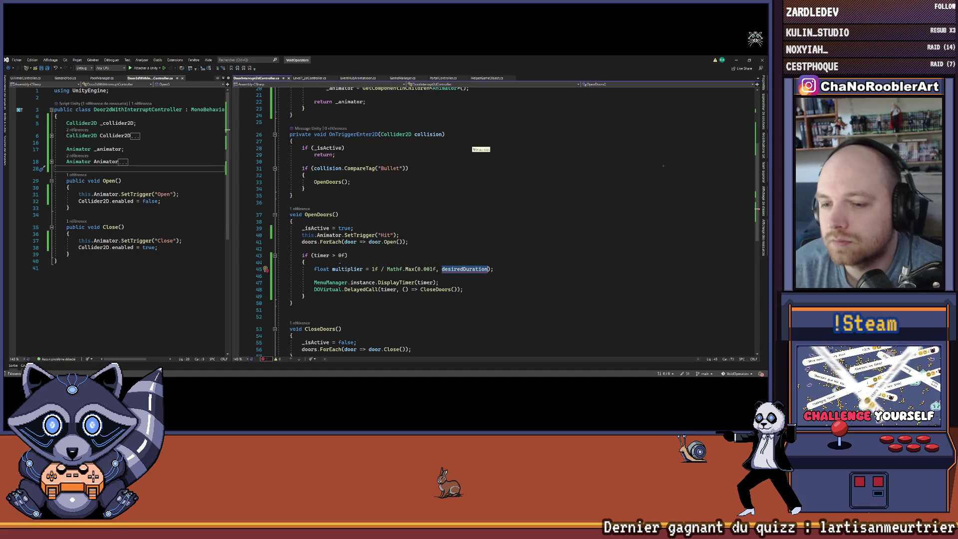
{"action": "left_click", "coordinate": [362, 261]}
{"action": "key", "text": "Return"}
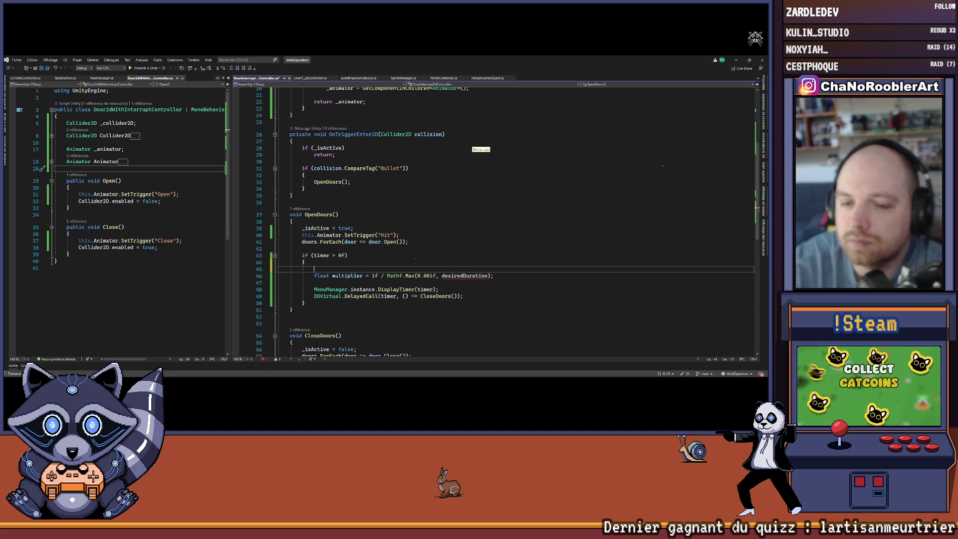
{"action": "type", "text": "float"}
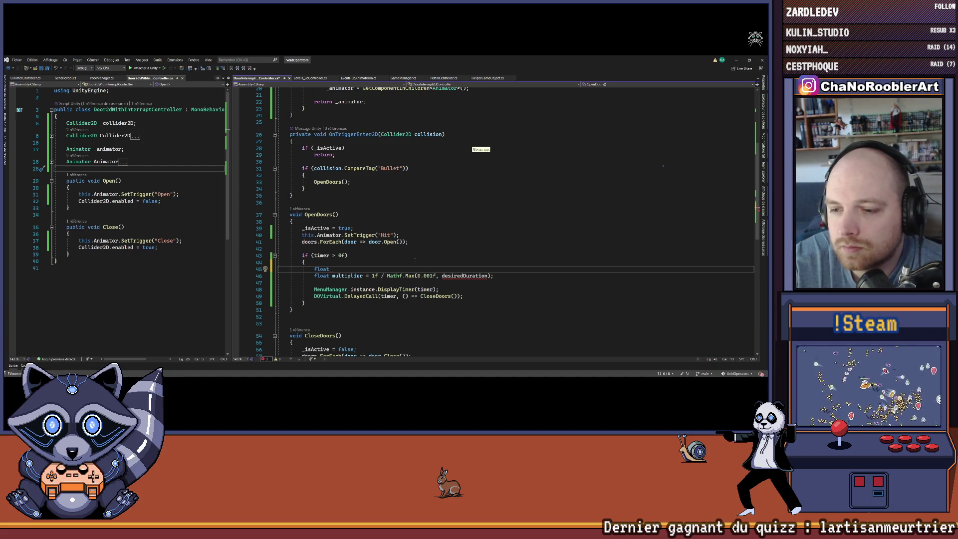
{"action": "key", "text": "ctrl+z"}
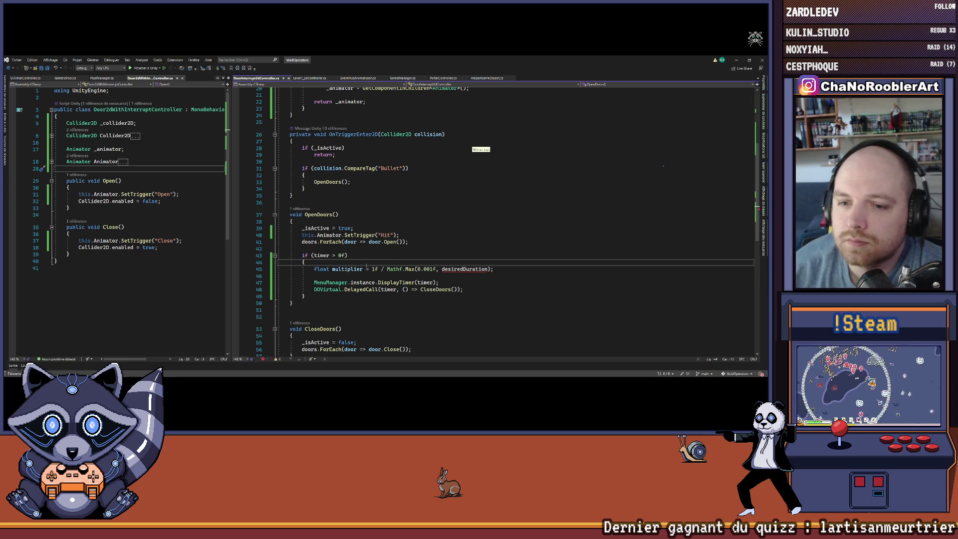
{"action": "left_click", "coordinate": [314, 255]}
{"action": "double_click", "coordinate": [465, 269]}
{"action": "type", "text": "timer"}
Start a new line below the multiplier with this.Animator.
{"action": "scroll", "coordinate": [351, 272], "scroll_direction": "up", "scroll_amount": 1}
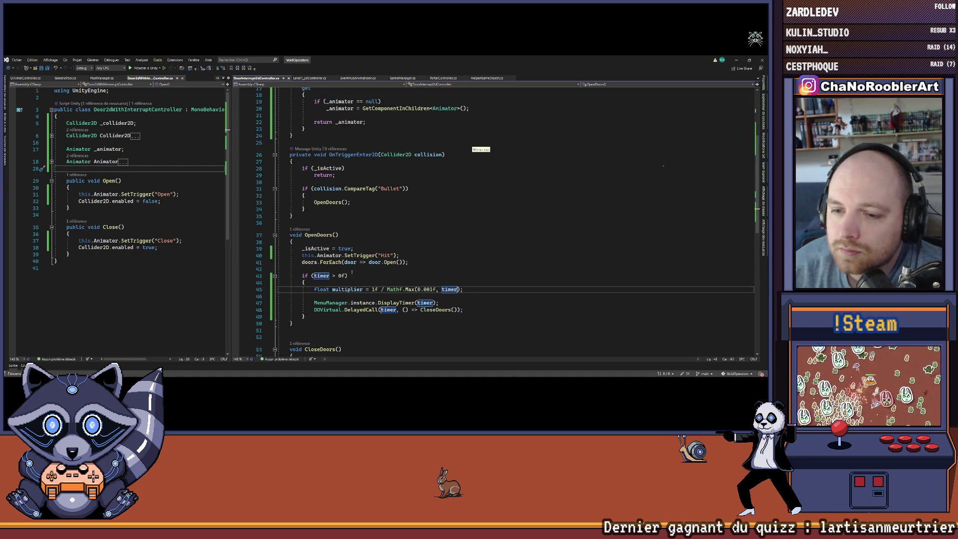
{"action": "scroll", "coordinate": [352, 272], "scroll_direction": "down", "scroll_amount": 4}
{"action": "key", "text": "Down"}
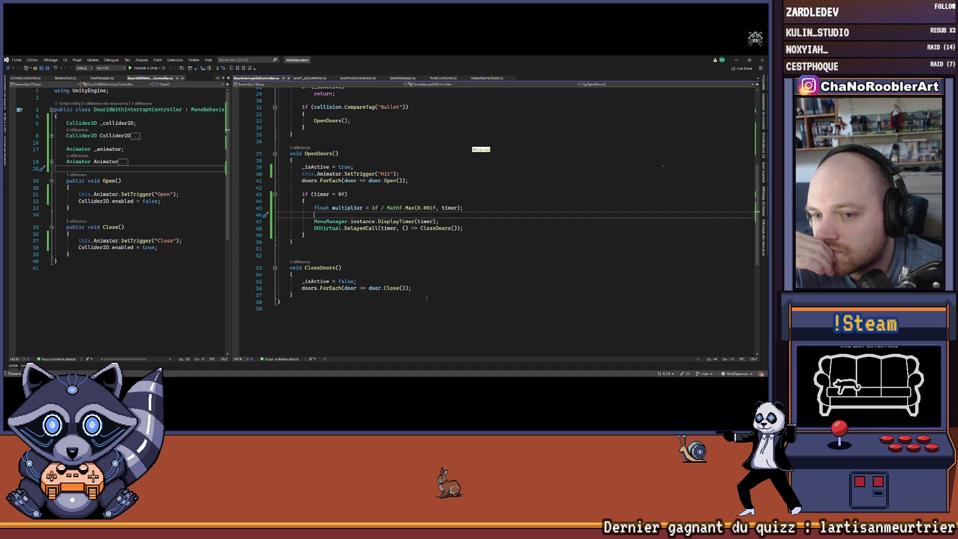
{"action": "scroll", "coordinate": [426, 298], "scroll_direction": "up", "scroll_amount": 4}
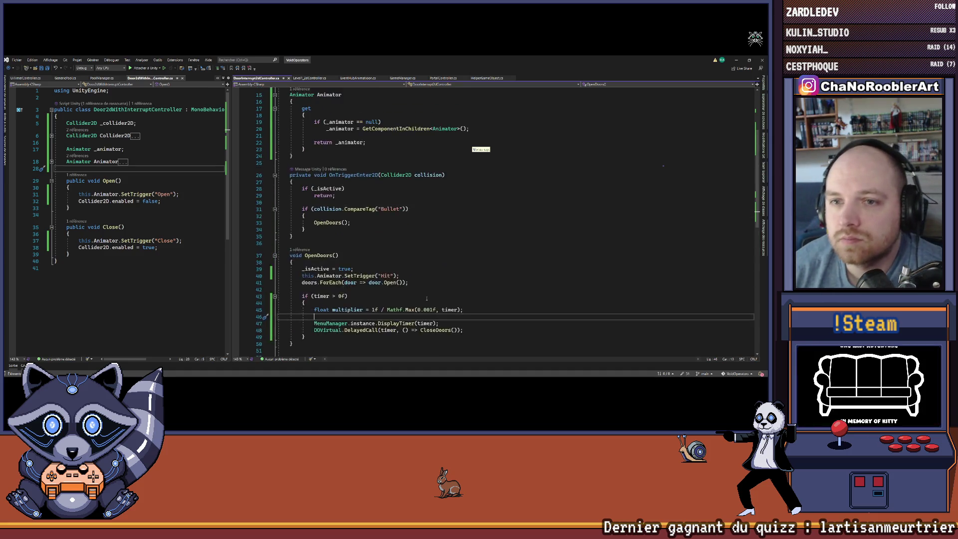
{"action": "scroll", "coordinate": [426, 298], "scroll_direction": "down", "scroll_amount": 1}
{"action": "type", "text": "this.A"}
{"action": "key", "text": "Tab"}
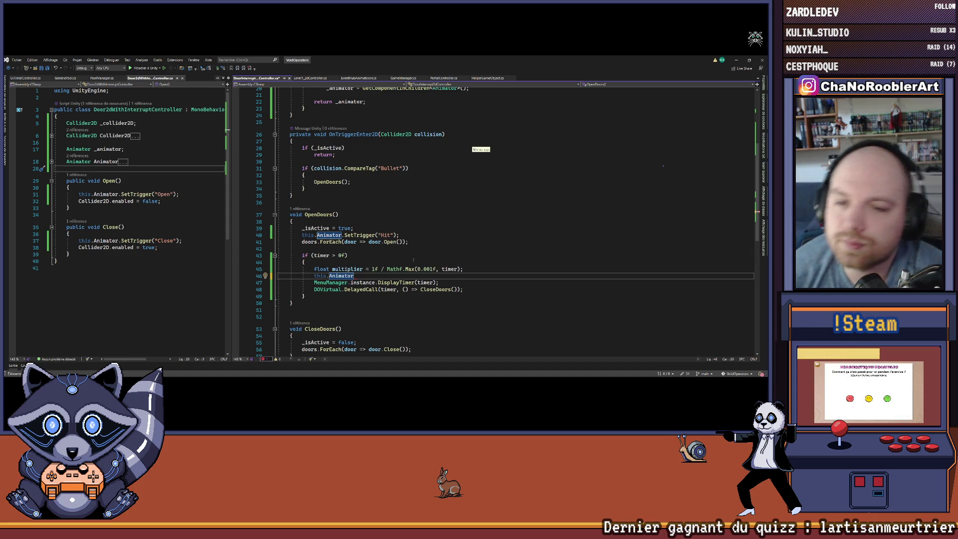
Add SetFloat("") to the Animator line and copy the SpeedMultiplicator parameter name from Unity.
{"action": "type", "text": "."}
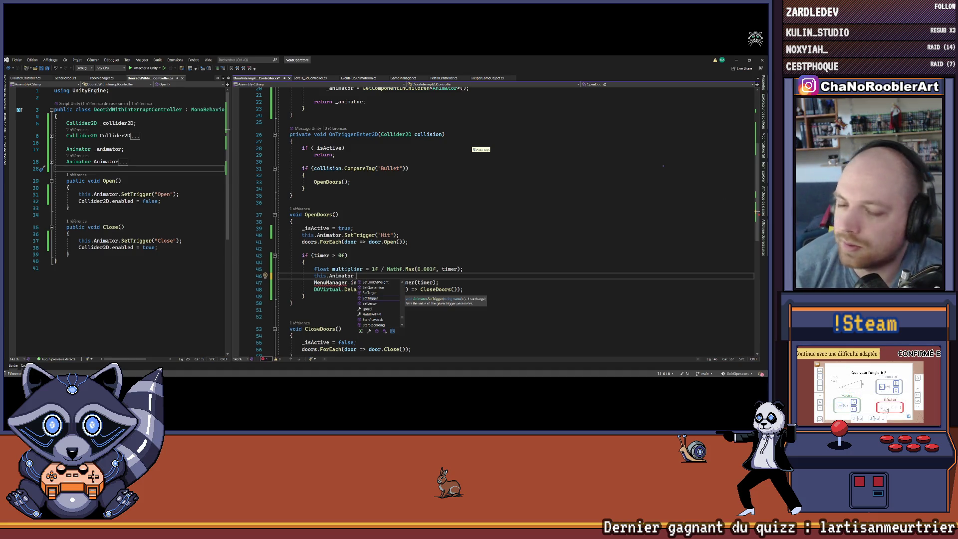
{"action": "type", "text": "SetFloat("}
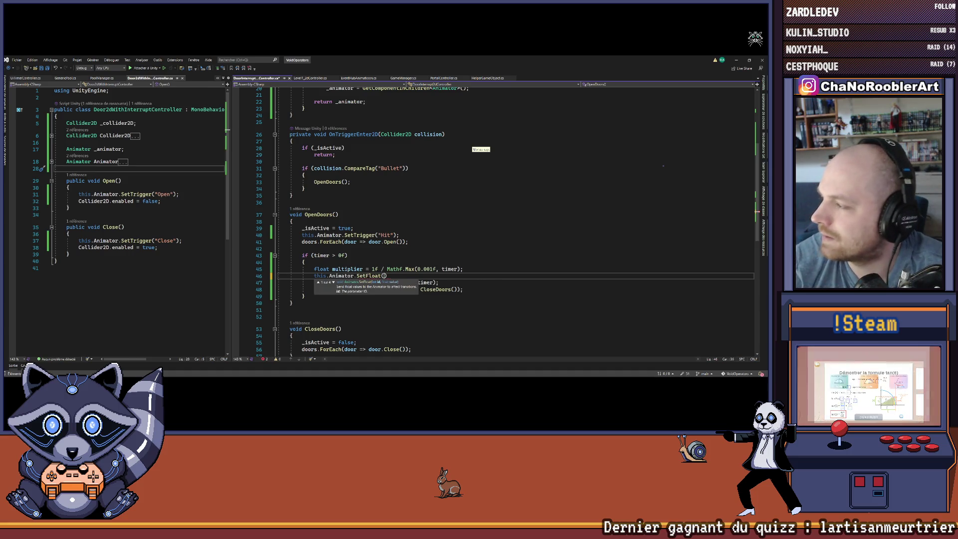
{"action": "type", "text": "\"\");"}
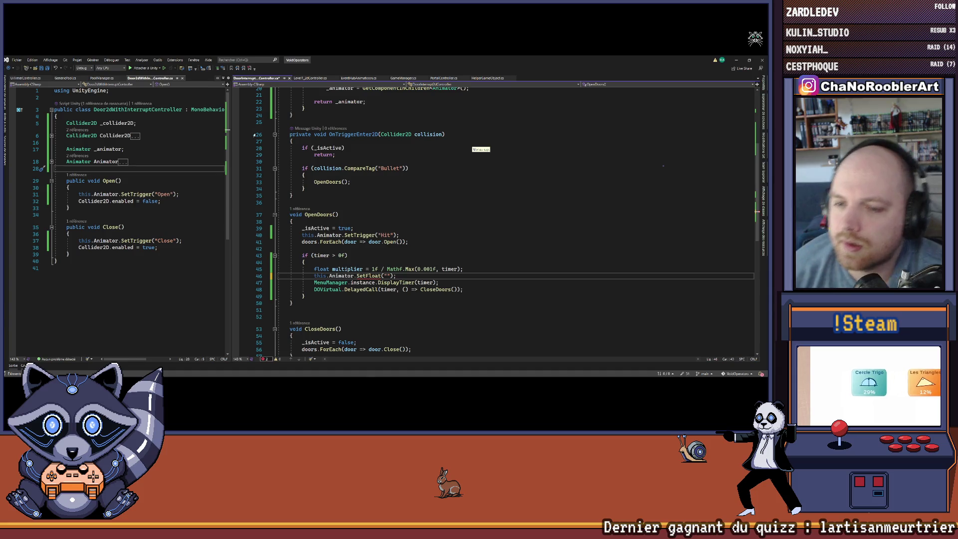
{"action": "mouse_move", "coordinate": [433, 376]}
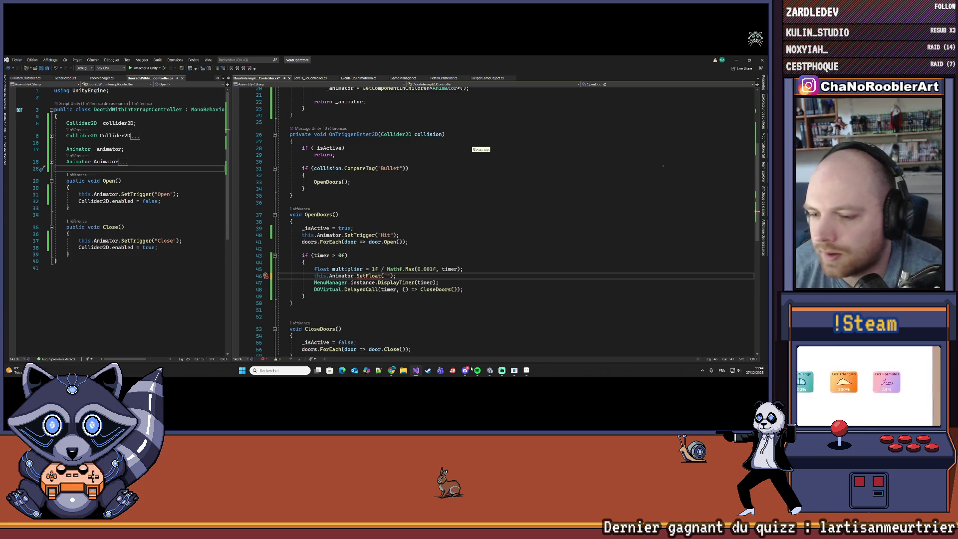
{"action": "mouse_move", "coordinate": [497, 375]}
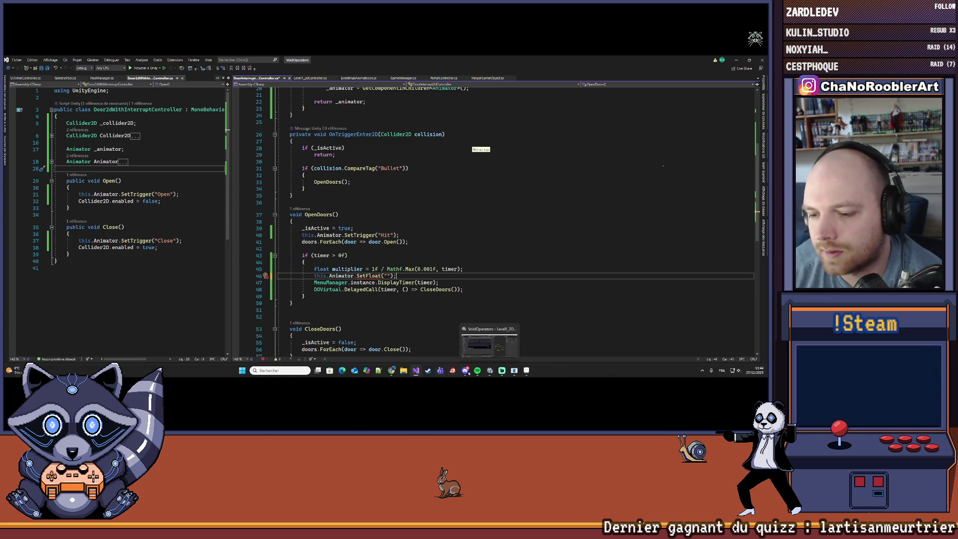
{"action": "mouse_move", "coordinate": [465, 371]}
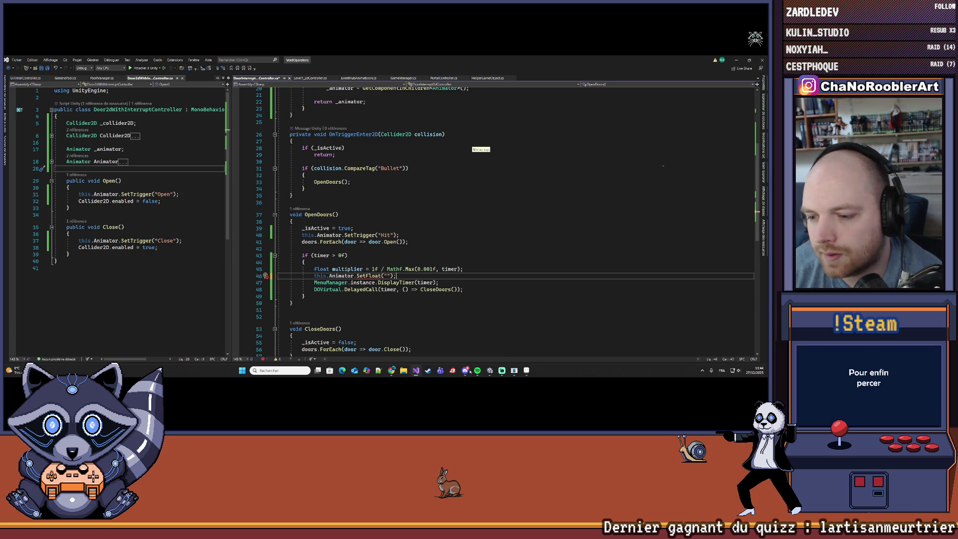
{"action": "left_click", "coordinate": [489, 371]}
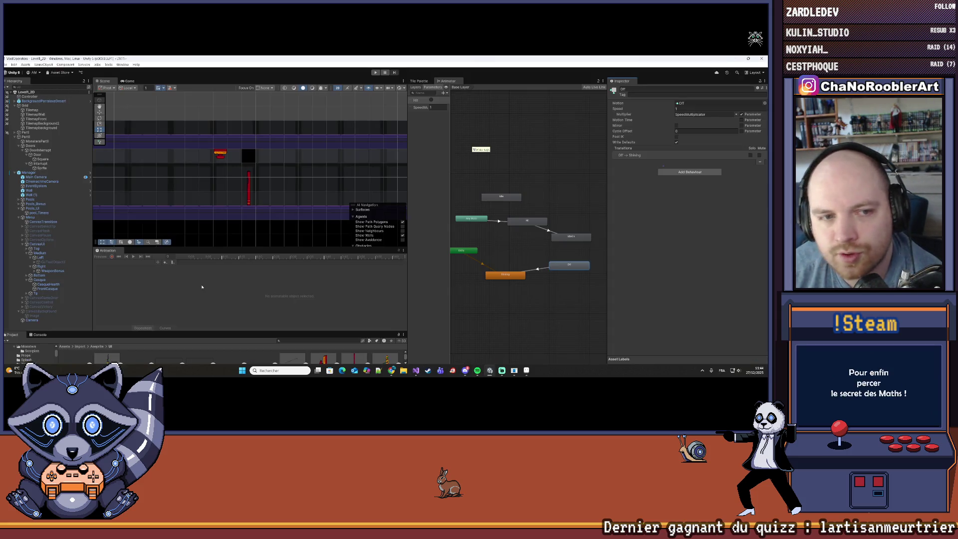
{"action": "left_click_drag", "start_coordinate": [450, 120], "coordinate": [475, 119]}
{"action": "double_click", "coordinate": [428, 107]}
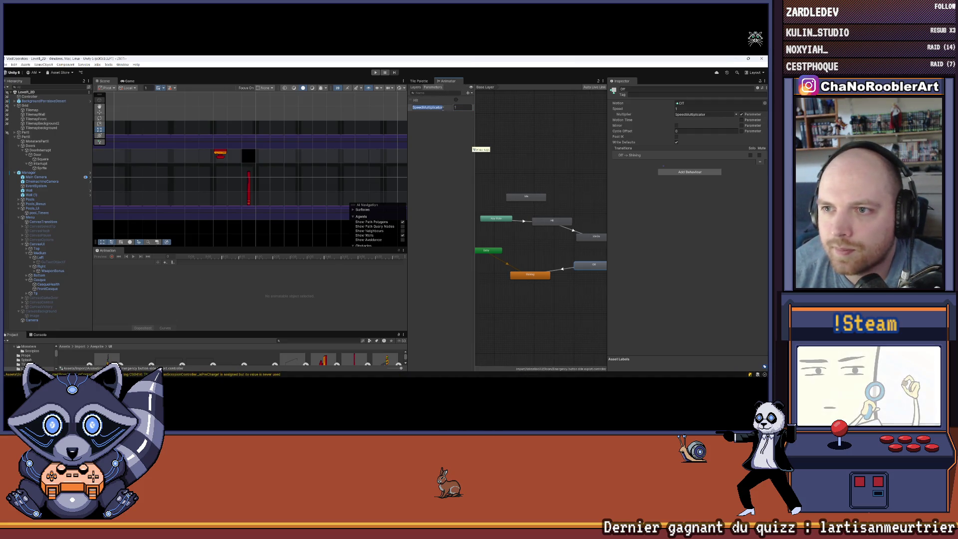
{"action": "key", "text": "alt+Tab"}
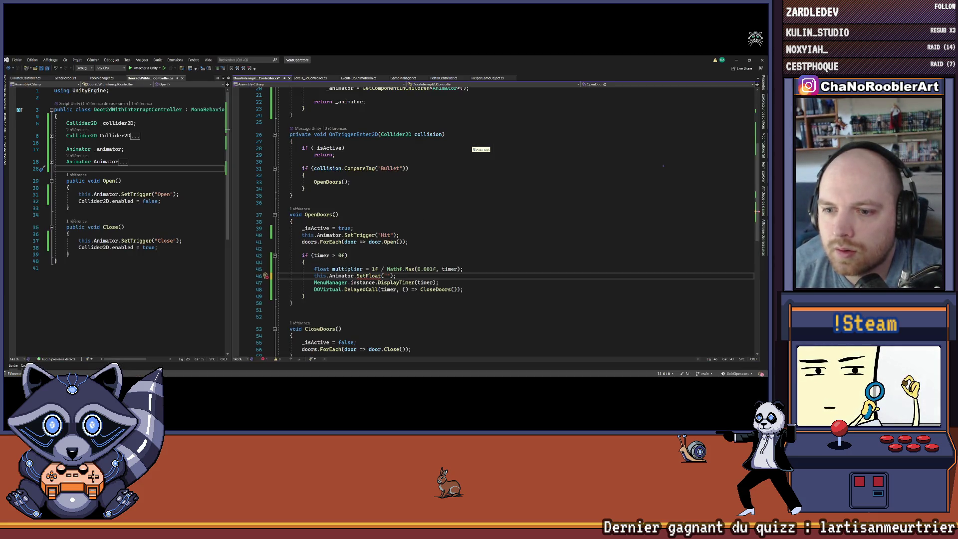
{"action": "type", "text": "SpeedMultiplicator"}
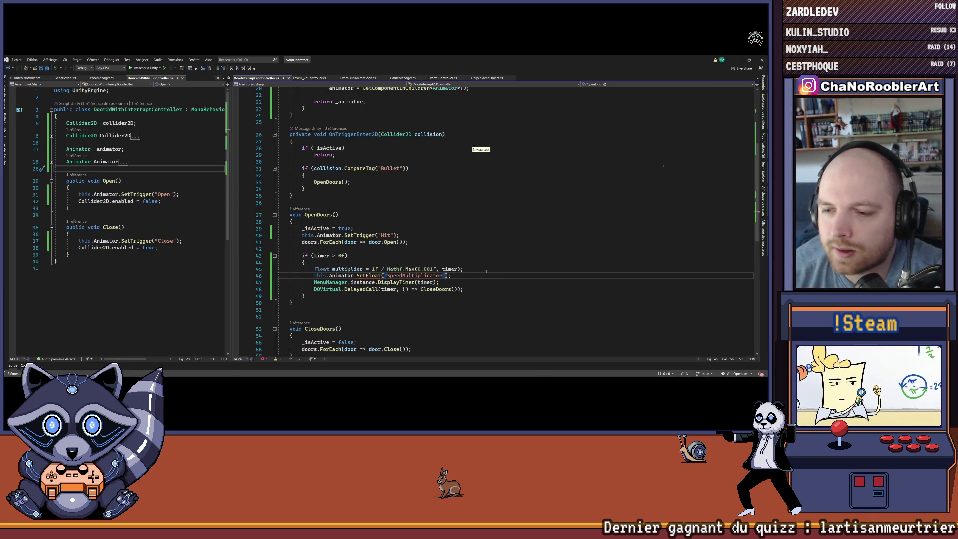
{"action": "type", "text": ", "}
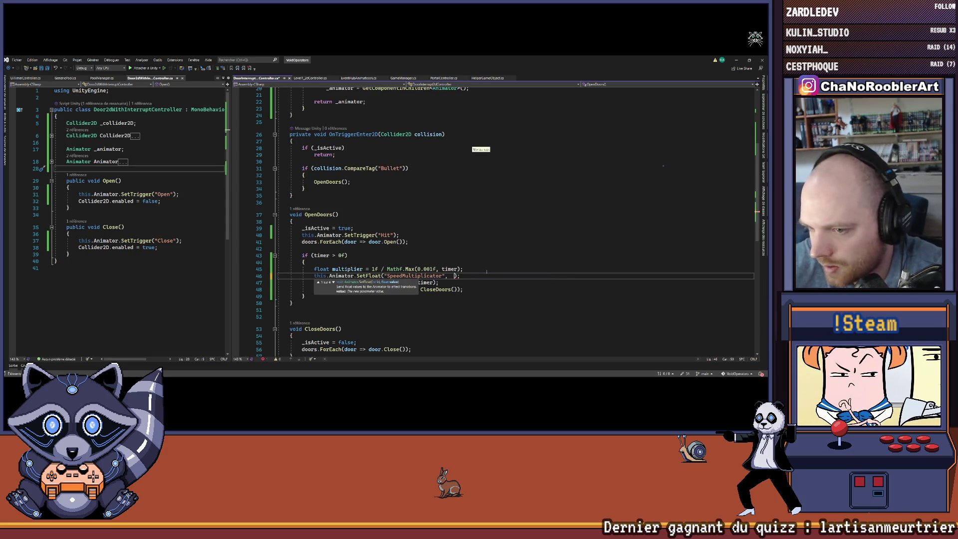
{"action": "type", "text": "m"}
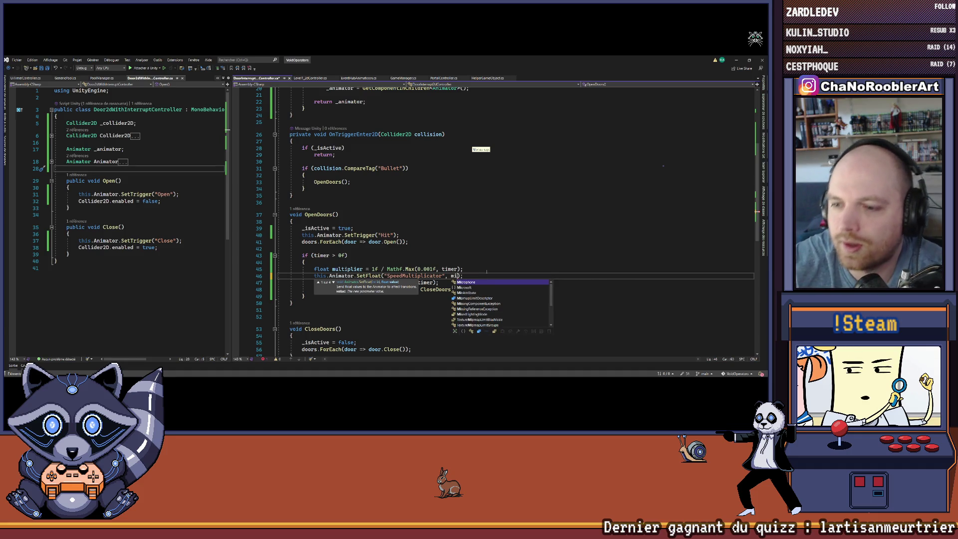
{"action": "key", "text": "Tab"}
{"action": "key", "text": "End"}
{"action": "type", "text": ";"}
{"action": "key", "text": "ctrl+s"}
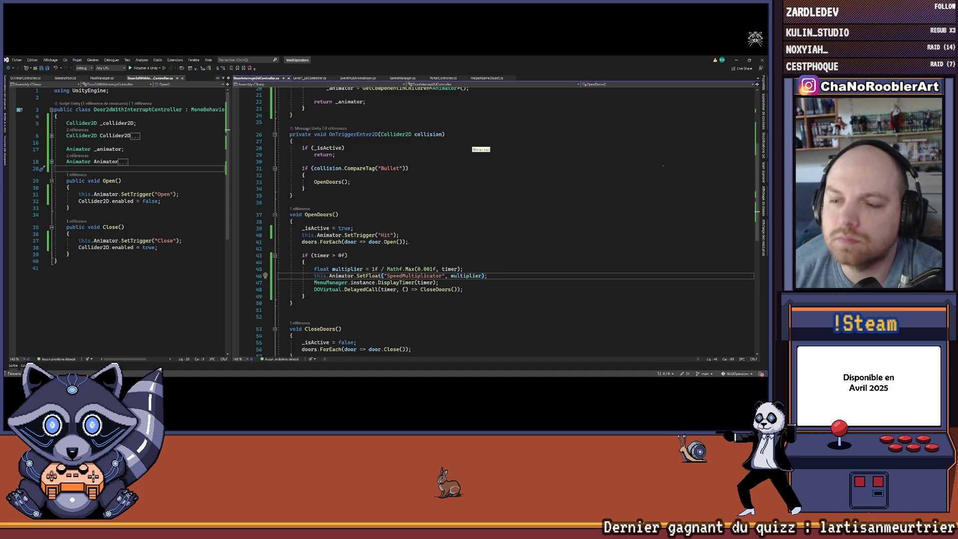
{"action": "left_click", "coordinate": [480, 271]}
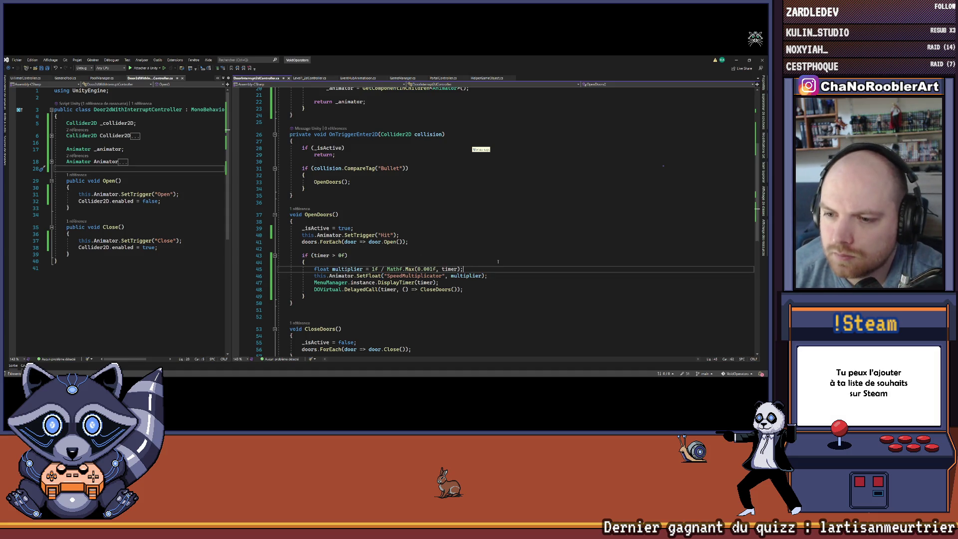
{"action": "left_click_drag", "start_coordinate": [314, 276], "coordinate": [487, 276]}
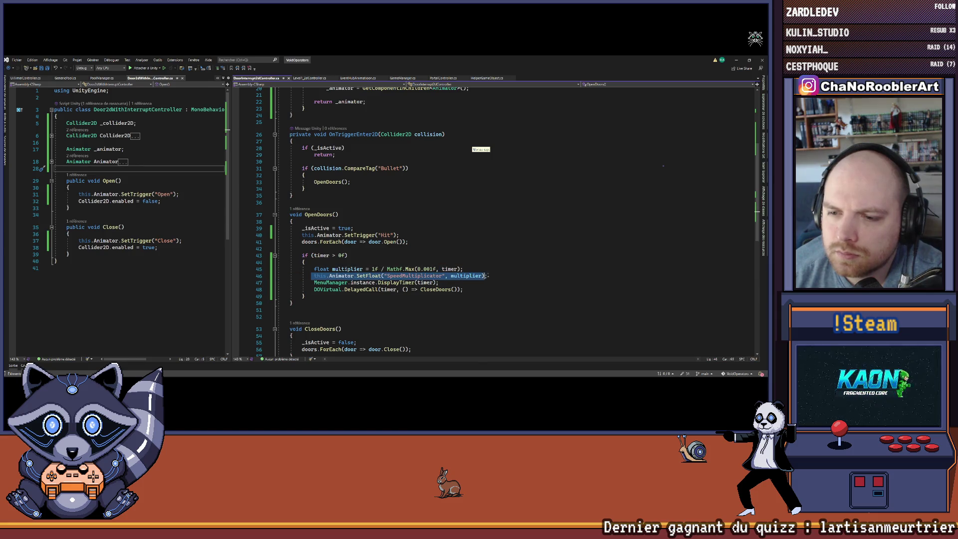
{"action": "left_click", "coordinate": [499, 275]}
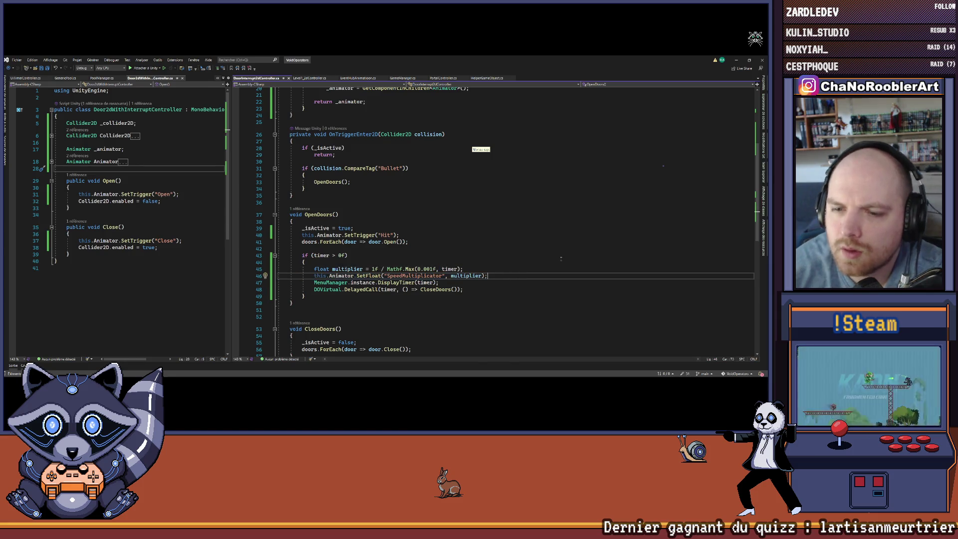
{"action": "type", "text": "this.Animator."}
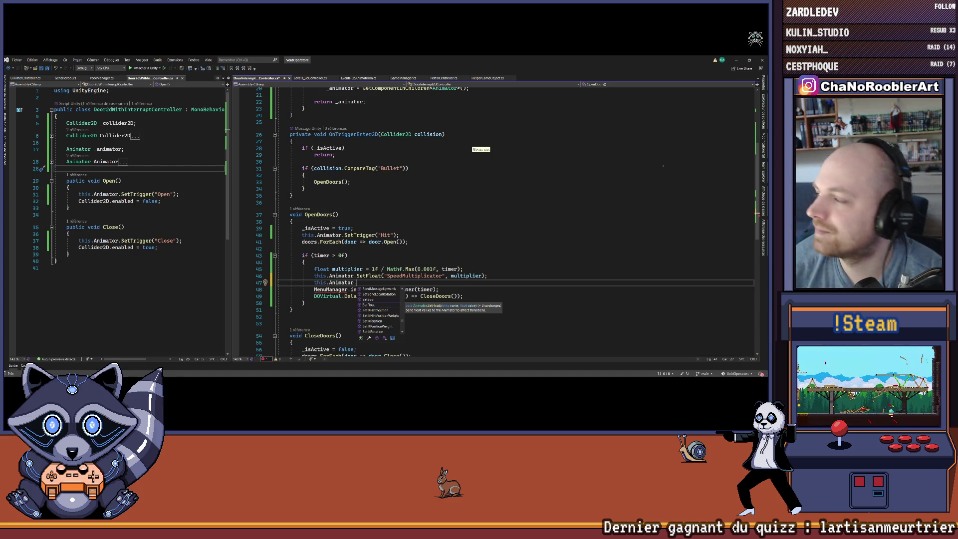
Add this.Animator.SetTrigger("Close"); on line 47 below the SpeedMultiplicator line.
{"action": "key", "text": "Escape"}
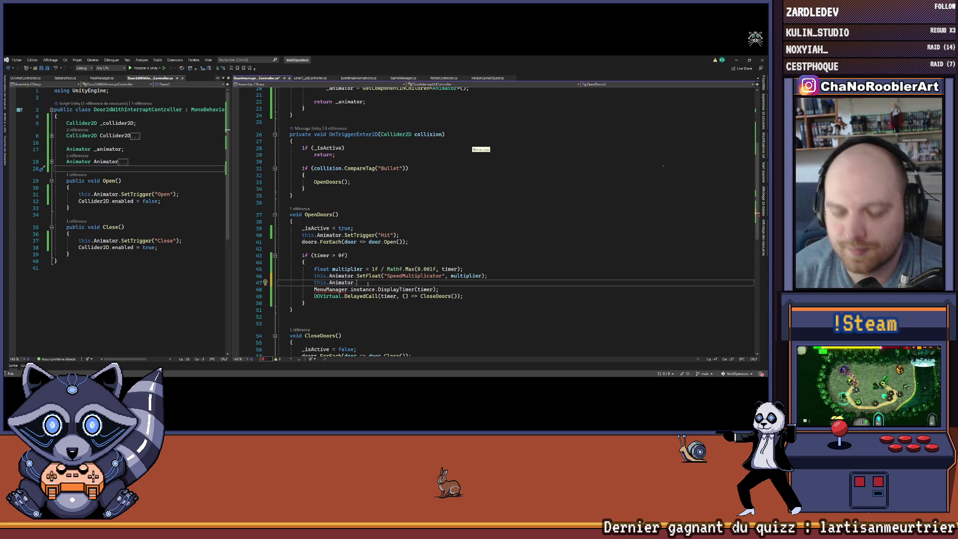
{"action": "type", "text": "Set"}
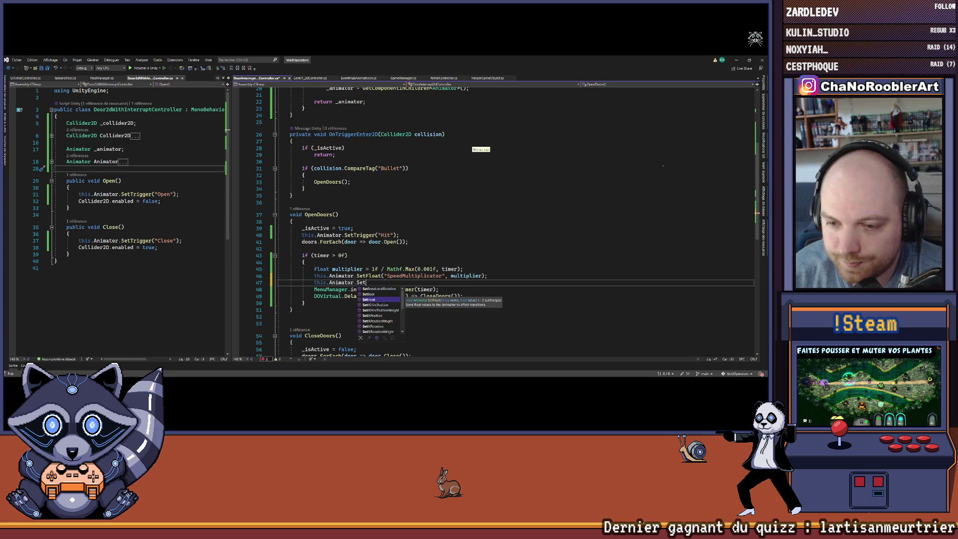
{"action": "type", "text": "Tr"}
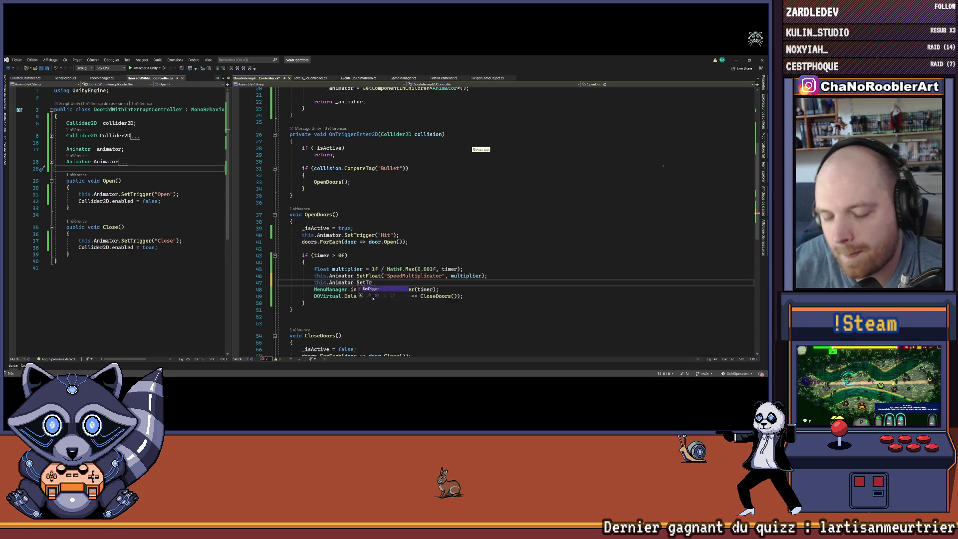
{"action": "type", "text": "igger(\"Clos"}
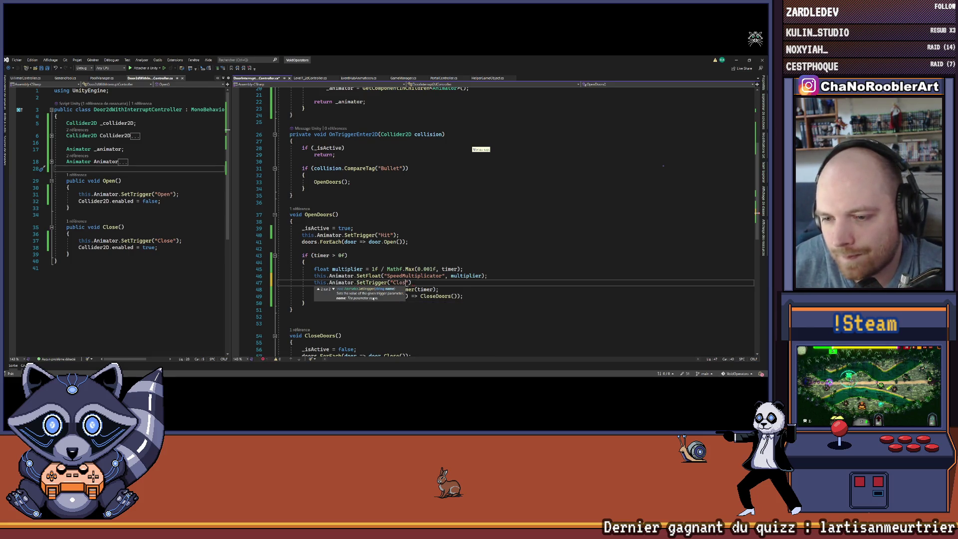
{"action": "type", "text": ");;"}
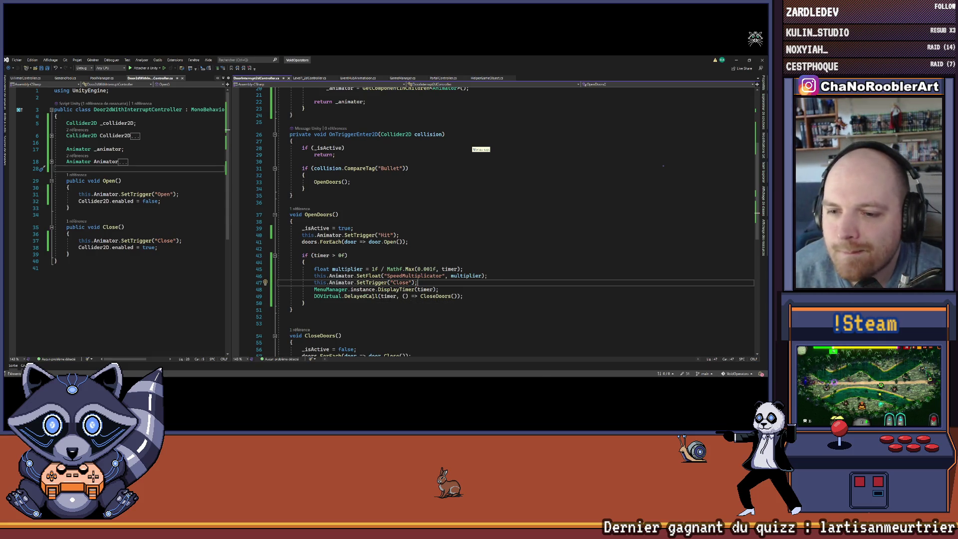
{"action": "scroll", "coordinate": [387, 270], "scroll_direction": "down", "scroll_amount": 2}
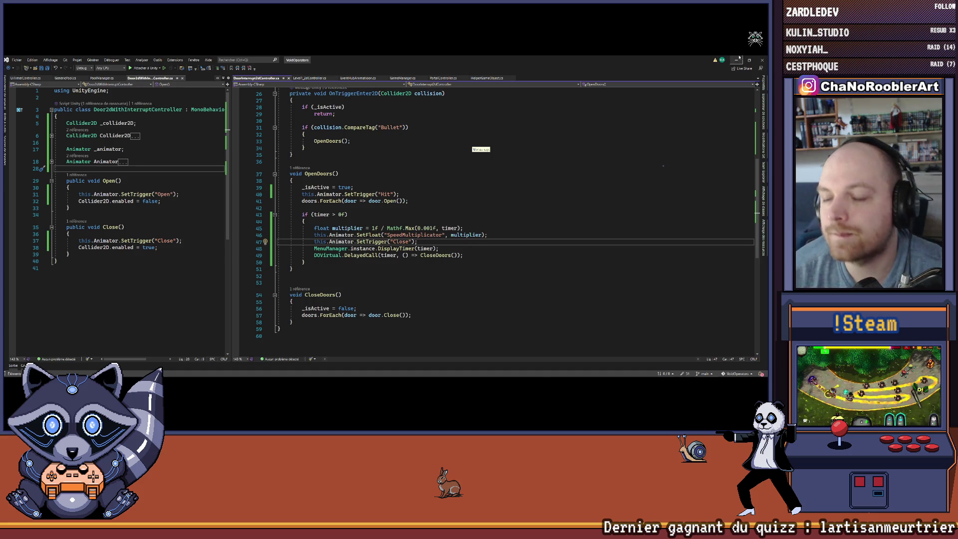
{"action": "key", "text": "alt+Tab"}
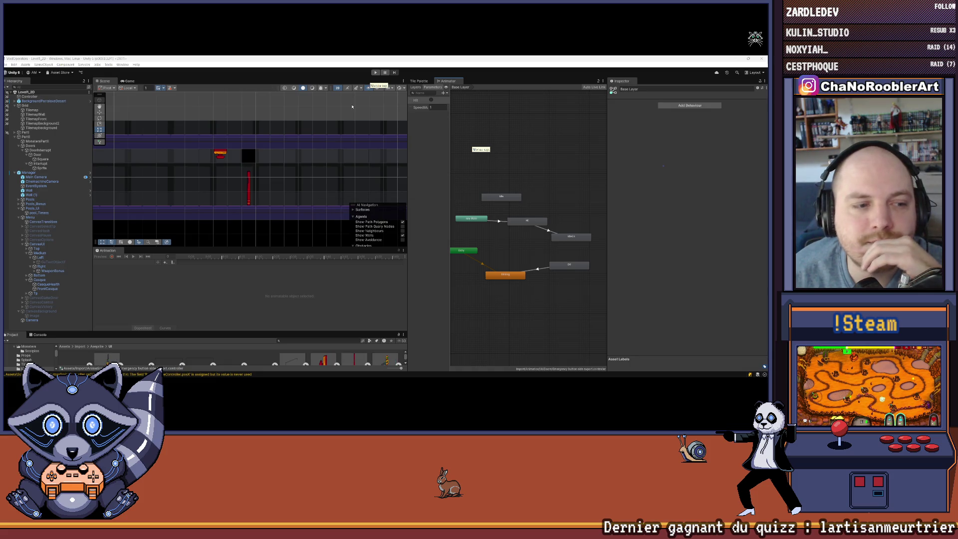
Play-test Mission 1, walking the player right to the red door, then stop.
{"action": "left_click", "coordinate": [375, 72]}
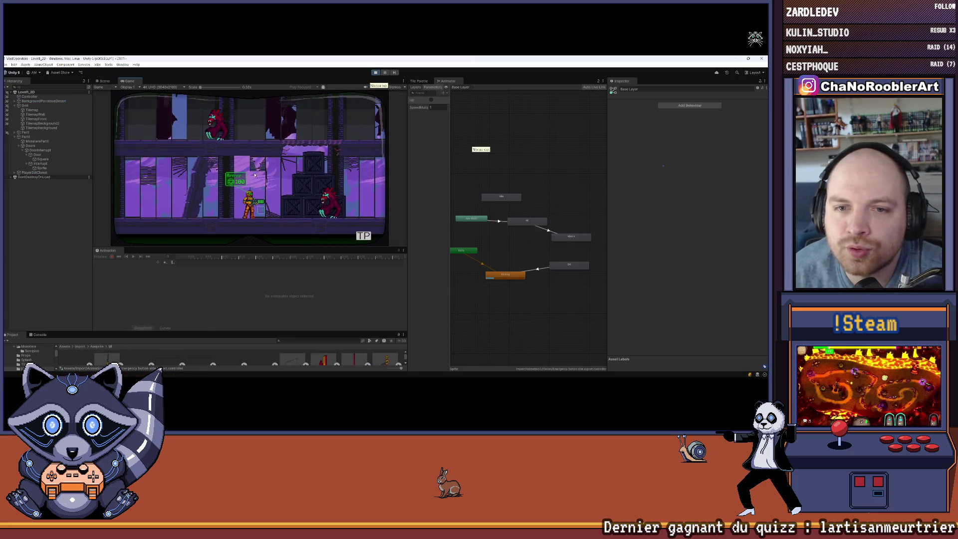
{"action": "key", "text": "Escape"}
{"action": "left_click", "coordinate": [162, 178]}
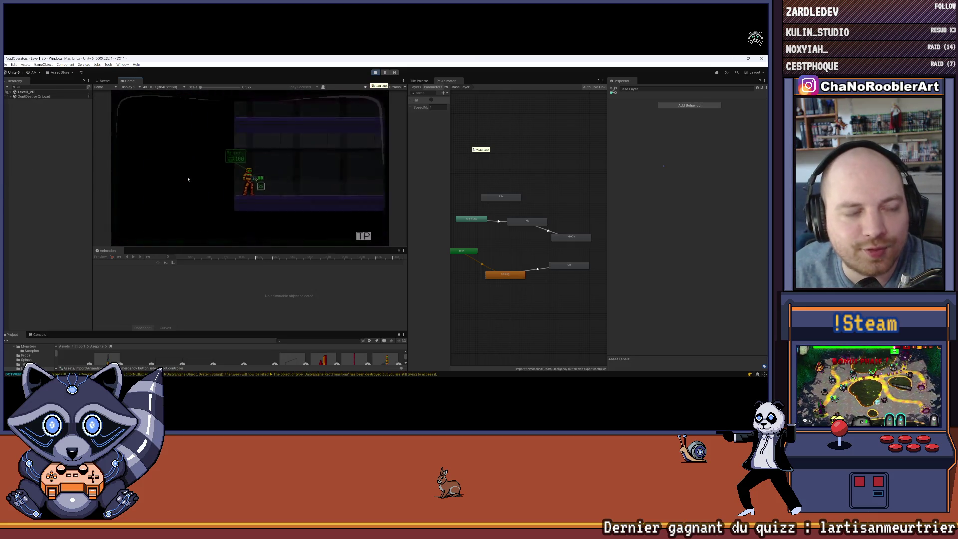
{"action": "key", "text": "d"}
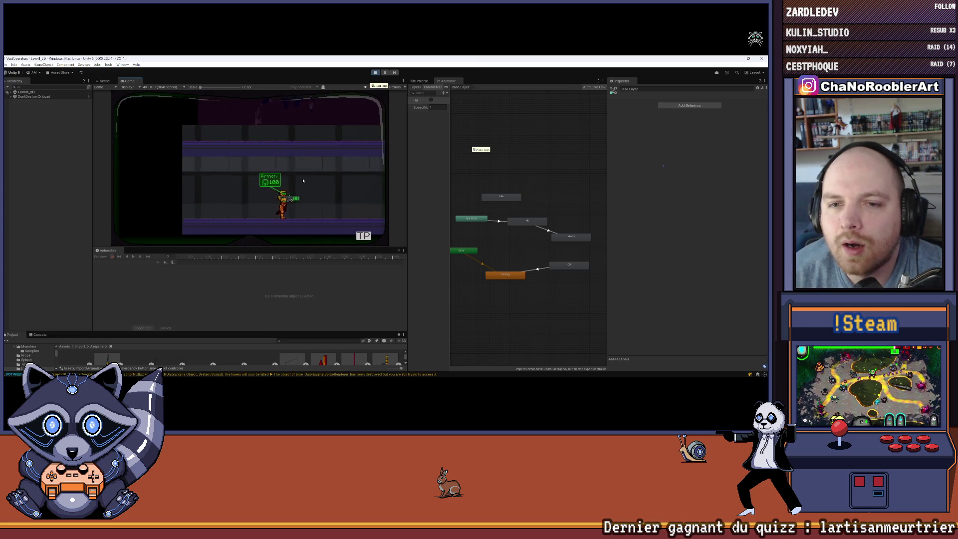
{"action": "key", "text": "d"}
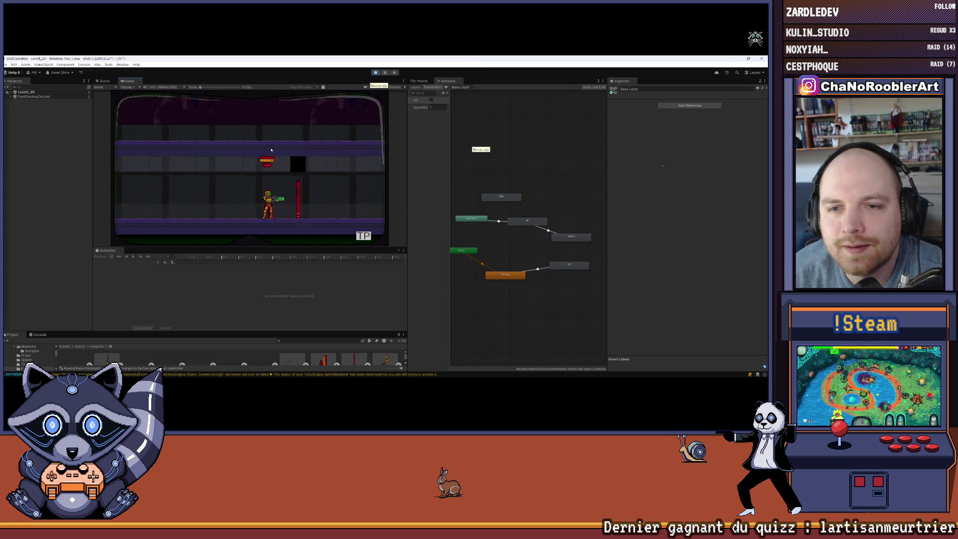
{"action": "key", "text": "d"}
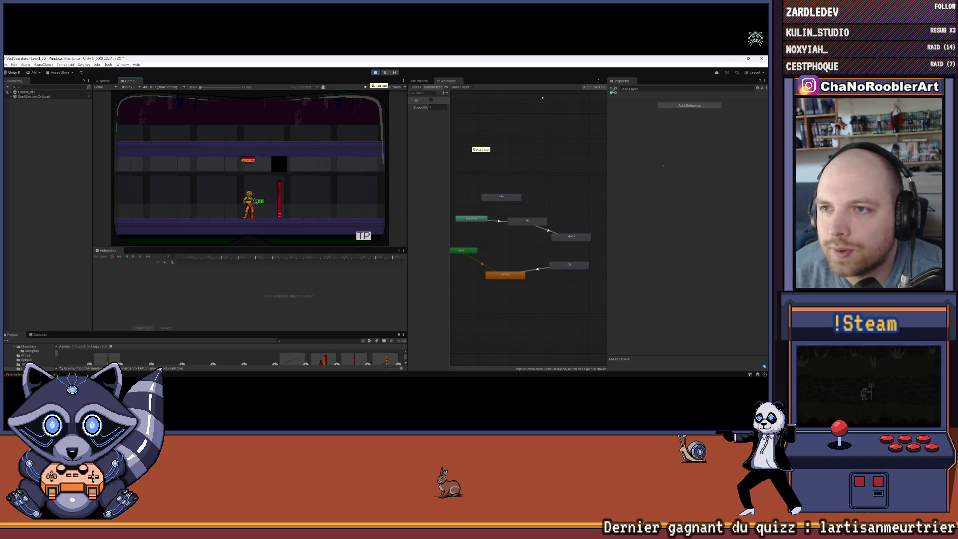
{"action": "left_click", "coordinate": [375, 73]}
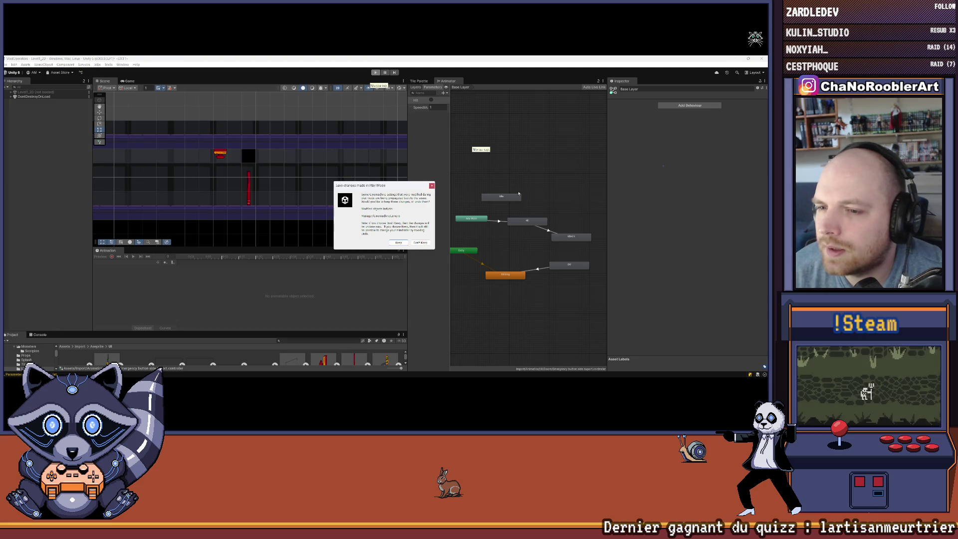
Create an IdleOn-to-Off transition with zero duration and no exit time.
{"action": "key", "text": "Return"}
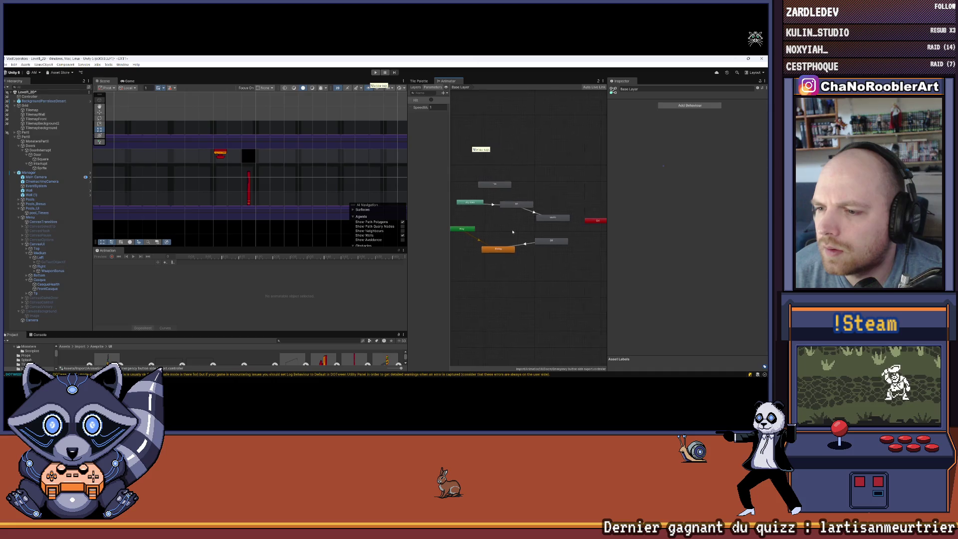
{"action": "right_click", "coordinate": [550, 217]}
{"action": "left_click", "coordinate": [561, 223]}
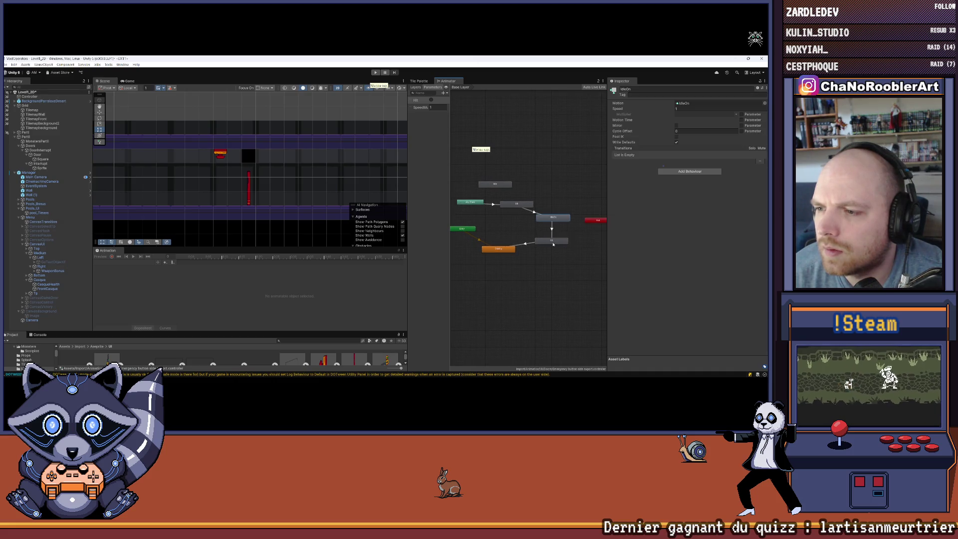
{"action": "left_click", "coordinate": [553, 242]}
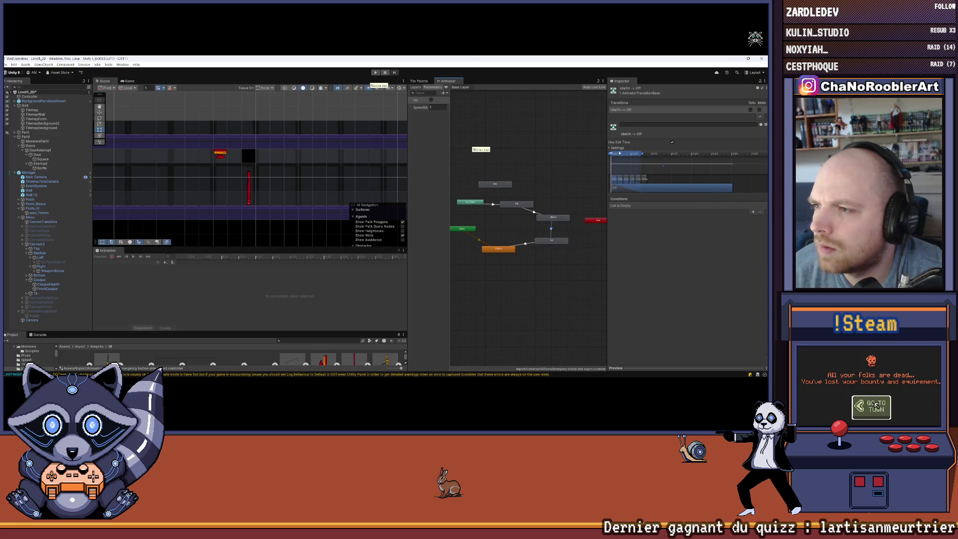
{"action": "left_click", "coordinate": [614, 148]}
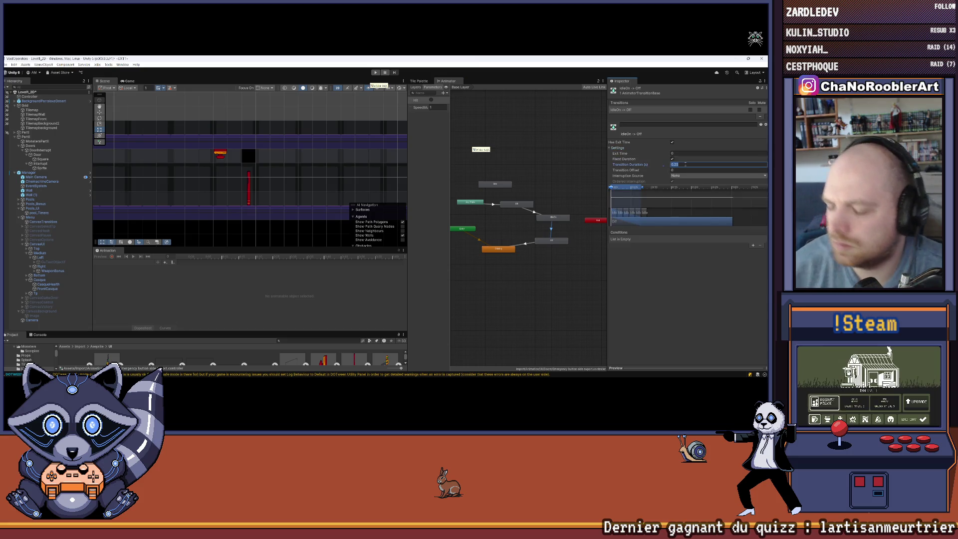
{"action": "key", "text": "BackSpace"}
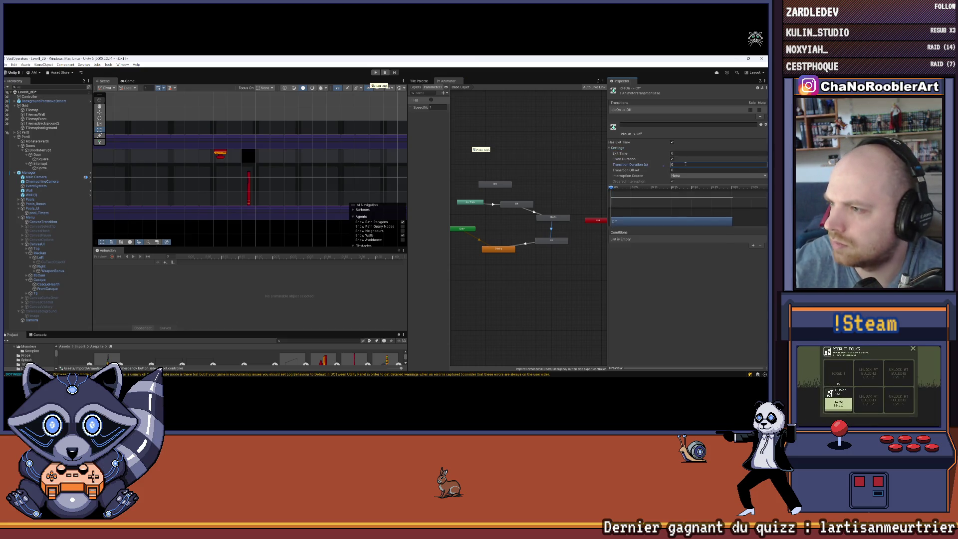
{"action": "left_click", "coordinate": [672, 142]}
Give the transition a Hit condition, then return to the door script.
{"action": "left_click", "coordinate": [753, 245]}
{"action": "left_click", "coordinate": [650, 240]}
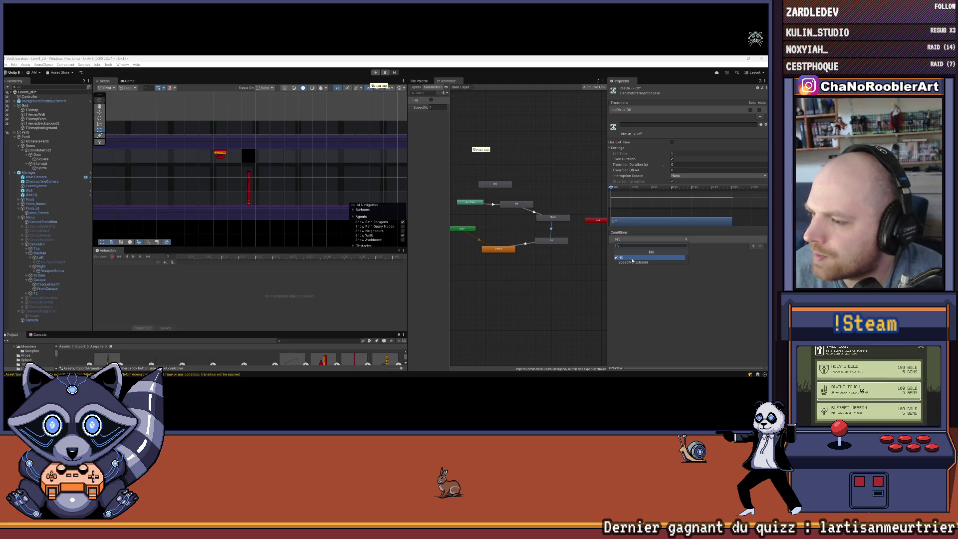
{"action": "left_click", "coordinate": [632, 258]}
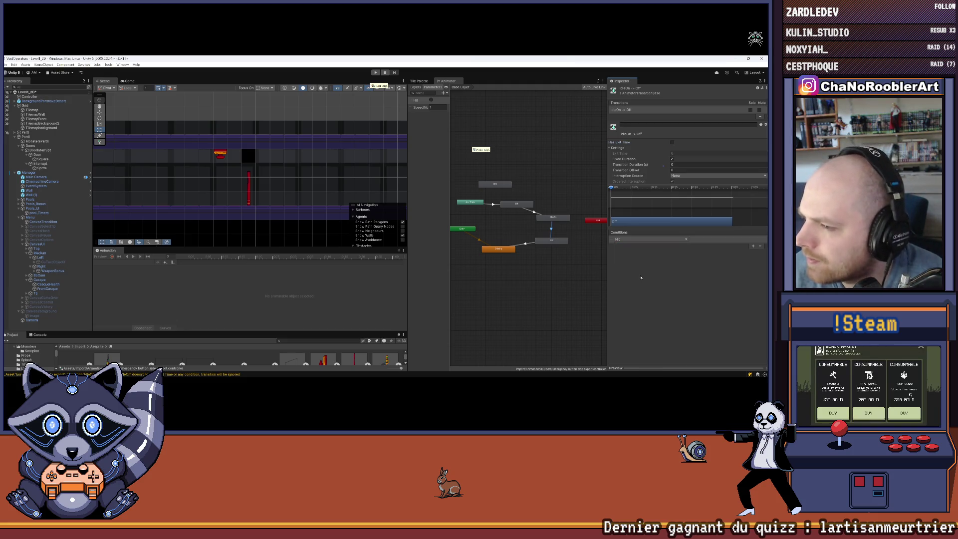
{"action": "left_click", "coordinate": [444, 93]}
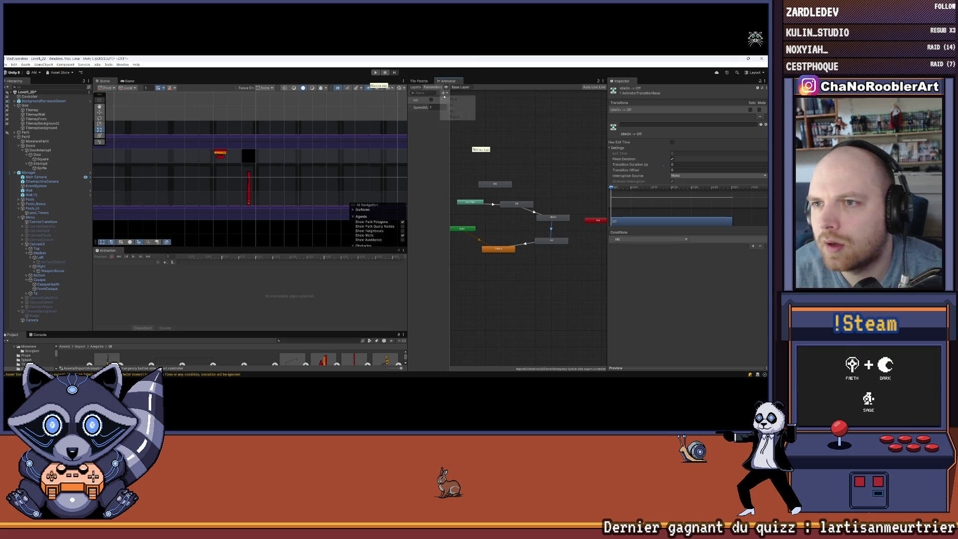
{"action": "left_click", "coordinate": [440, 149]}
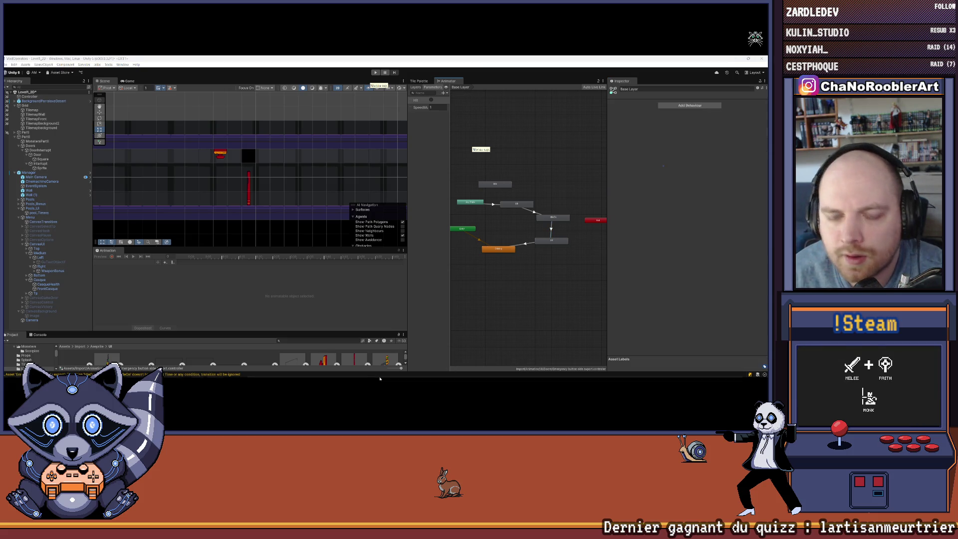
{"action": "left_click", "coordinate": [416, 370]}
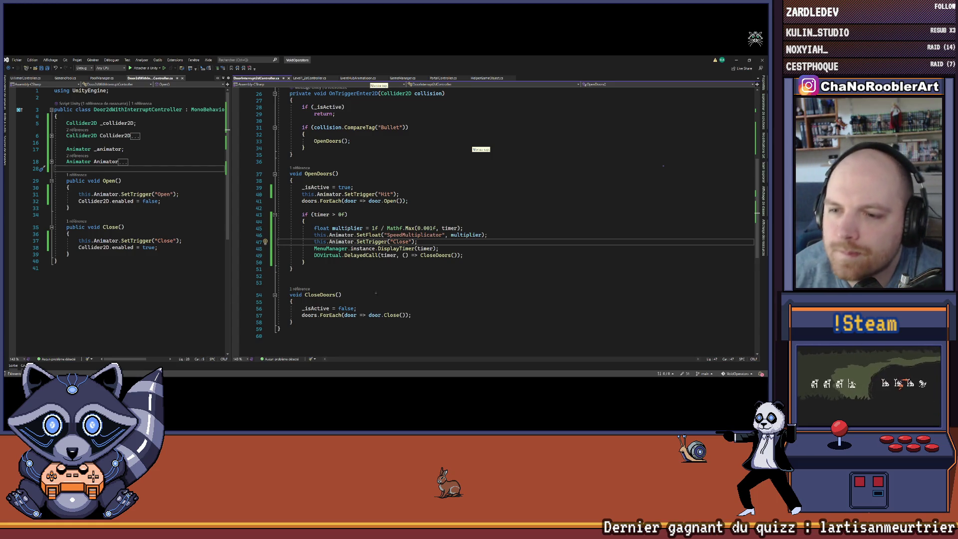
Replace "Close" with "Off" in line 47's SetTrigger call and return to Unity.
{"action": "double_click", "coordinate": [401, 242]}
{"action": "scroll", "coordinate": [500, 288], "scroll_direction": "up", "scroll_amount": 2}
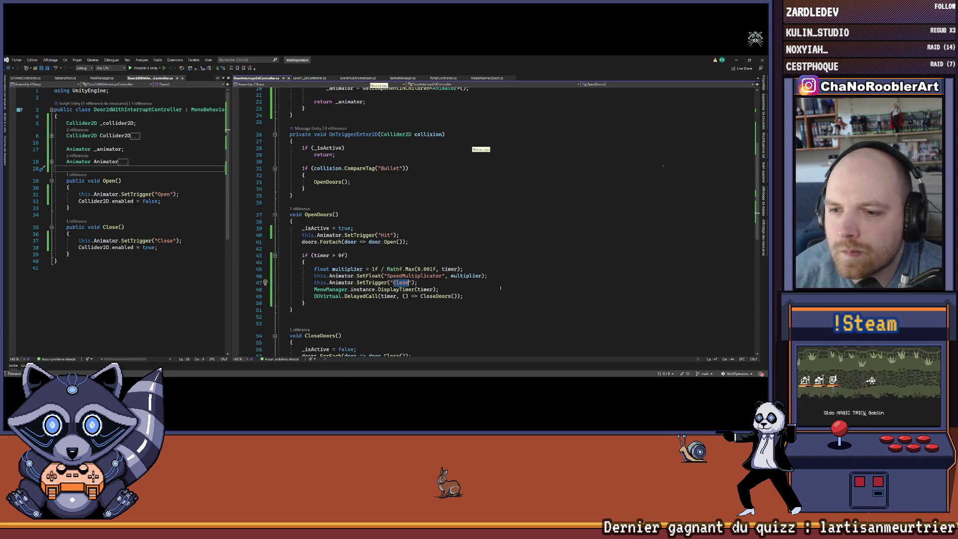
{"action": "type", "text": "Off"}
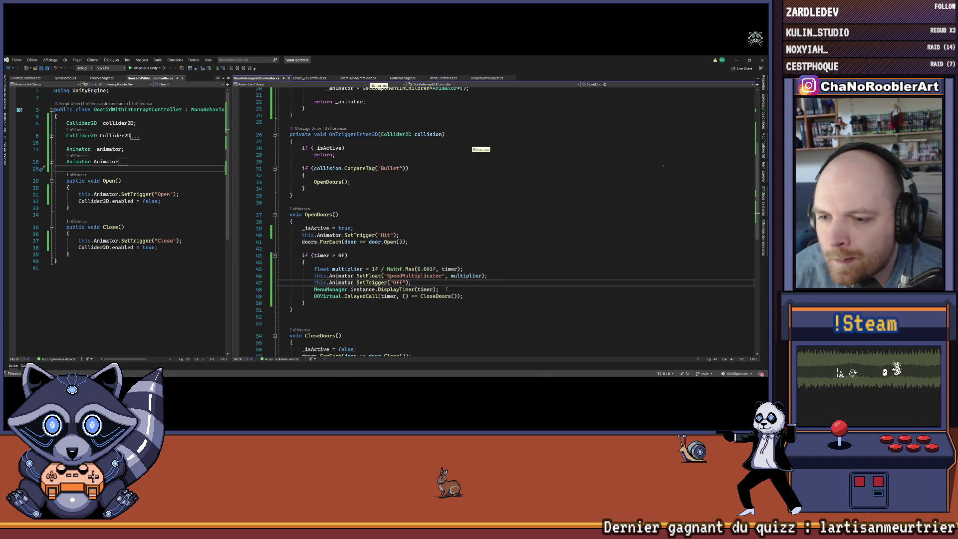
{"action": "scroll", "coordinate": [501, 288], "scroll_direction": "down", "scroll_amount": 2}
{"action": "key", "text": "alt+Tab"}
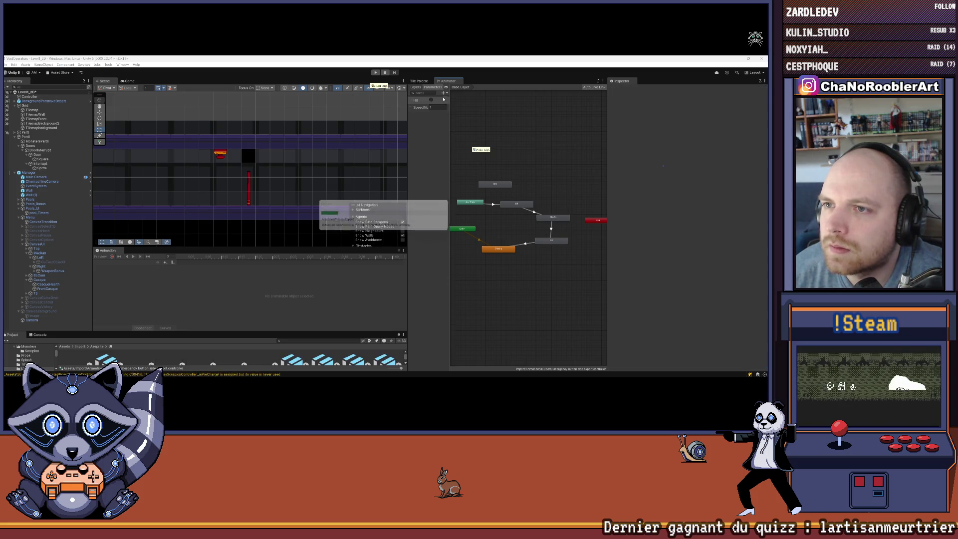
Add an Off trigger parameter and set it as the IdleOn-to-Off transition's condition.
{"action": "left_click", "coordinate": [443, 93]}
{"action": "left_click", "coordinate": [458, 116]}
{"action": "type", "text": "Off"}
{"action": "key", "text": "Return"}
{"action": "left_click", "coordinate": [551, 229]}
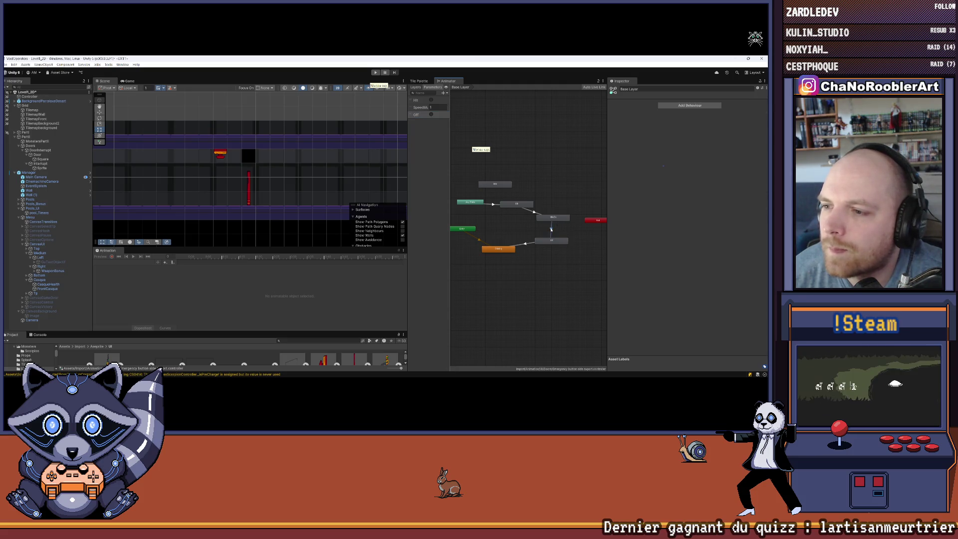
{"action": "left_click", "coordinate": [752, 212]}
{"action": "left_click", "coordinate": [648, 205]}
{"action": "left_click", "coordinate": [641, 238]}
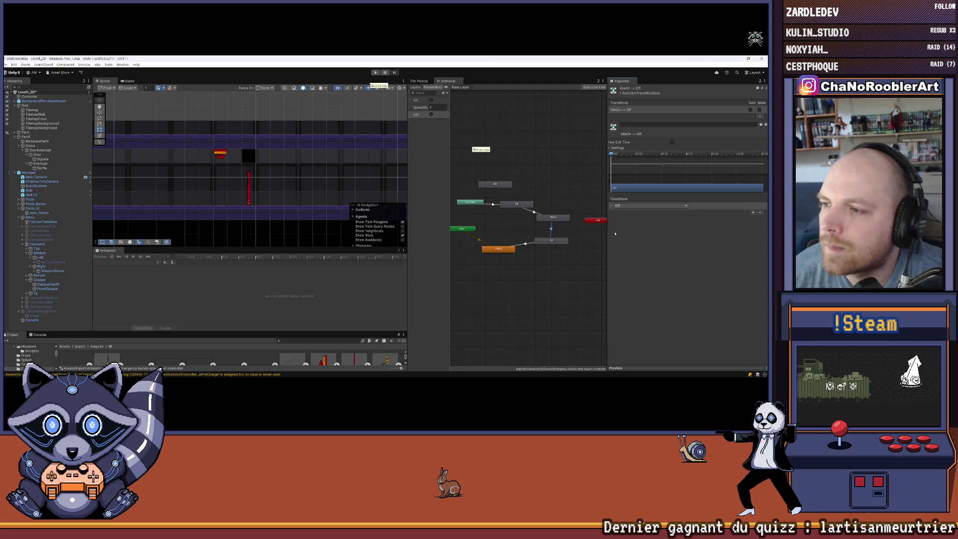
Rearrange the editor panels so the animator graph and scene door area have more room.
{"action": "left_click_drag", "start_coordinate": [608, 220], "coordinate": [638, 219]}
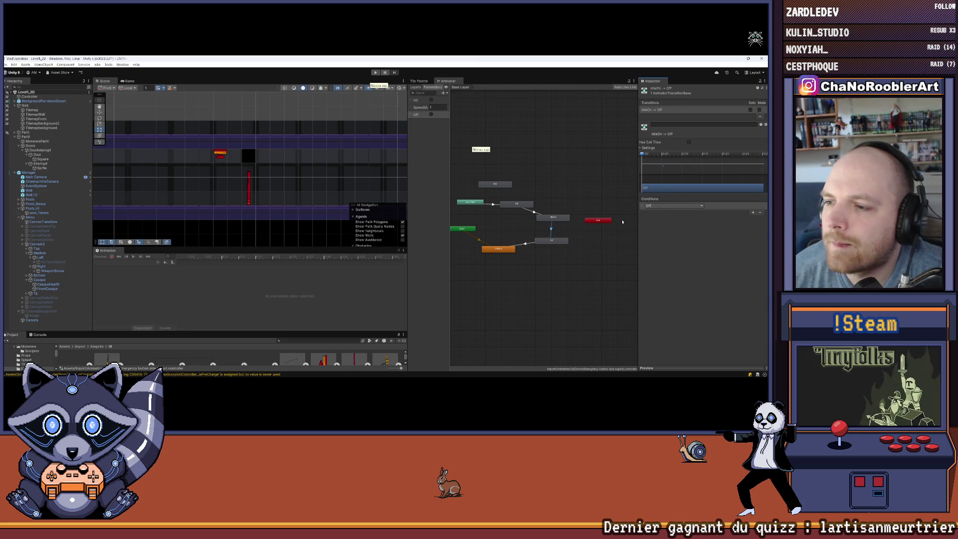
{"action": "scroll", "coordinate": [546, 206], "scroll_direction": "down", "scroll_amount": 2}
{"action": "left_click_drag", "start_coordinate": [407, 169], "coordinate": [473, 169]}
{"action": "left_click_drag", "start_coordinate": [120, 254], "coordinate": [60, 335]}
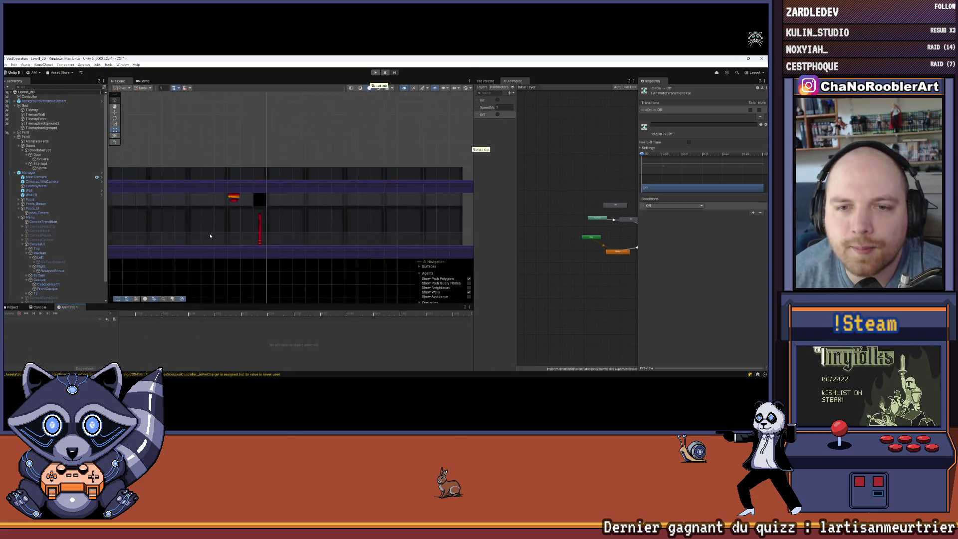
{"action": "left_click_drag", "start_coordinate": [210, 236], "coordinate": [285, 213]}
Play the level, walk the character right to the red door and shoot it.
{"action": "key", "text": "ctrl+p"}
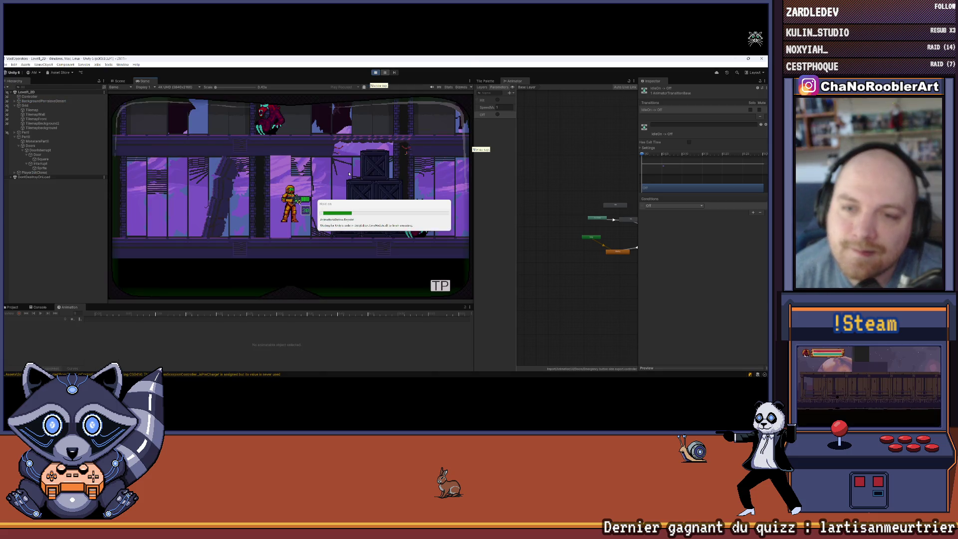
{"action": "key", "text": "d"}
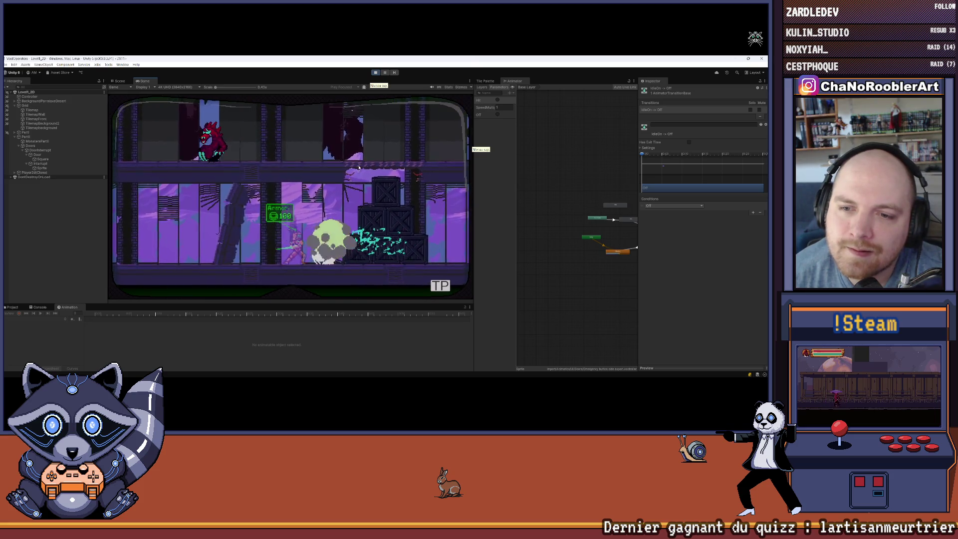
{"action": "key", "text": "d"}
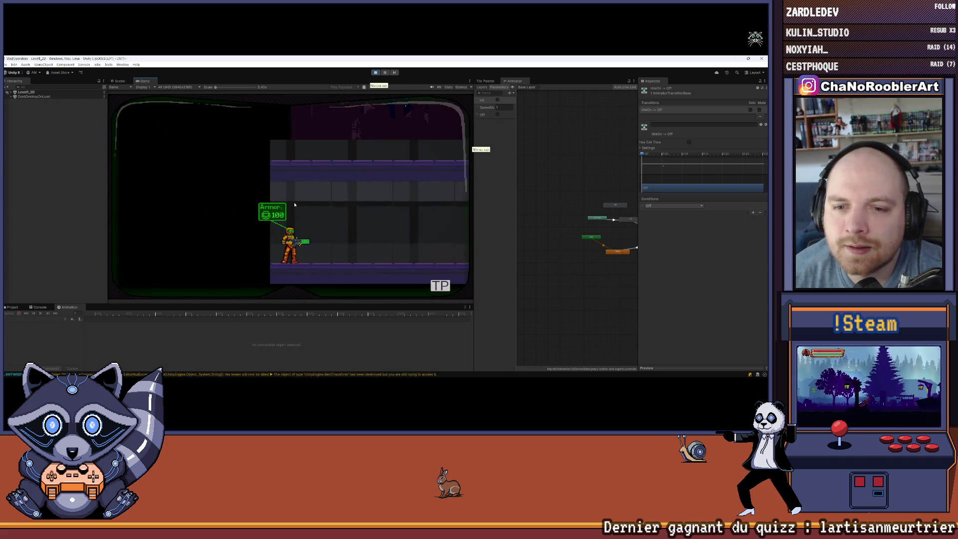
{"action": "key", "text": "d"}
{"action": "key", "text": "d"}
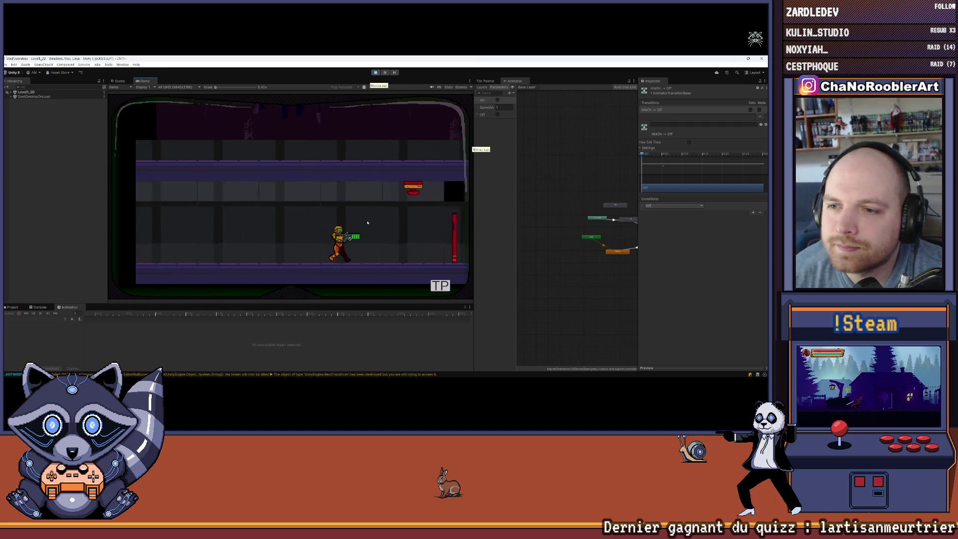
{"action": "key", "text": "d"}
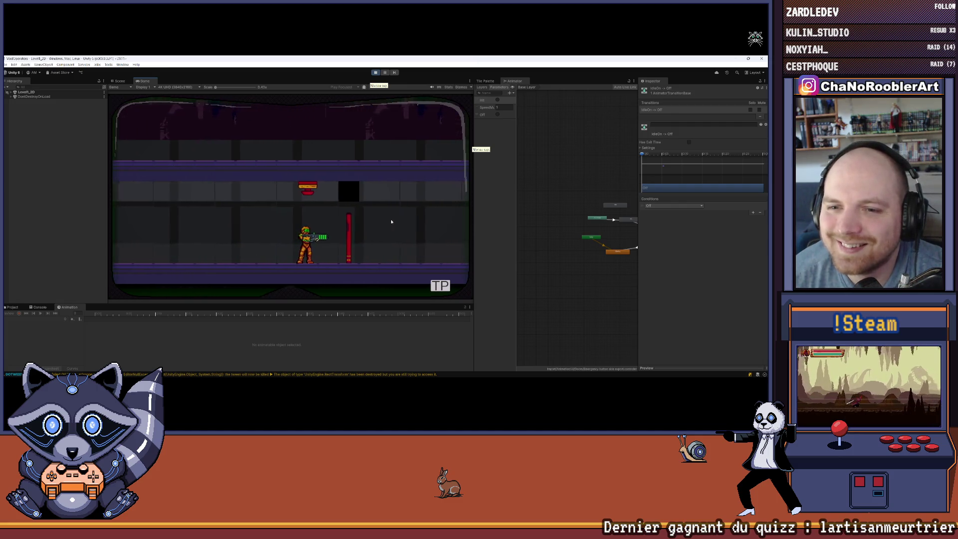
{"action": "key", "text": "space"}
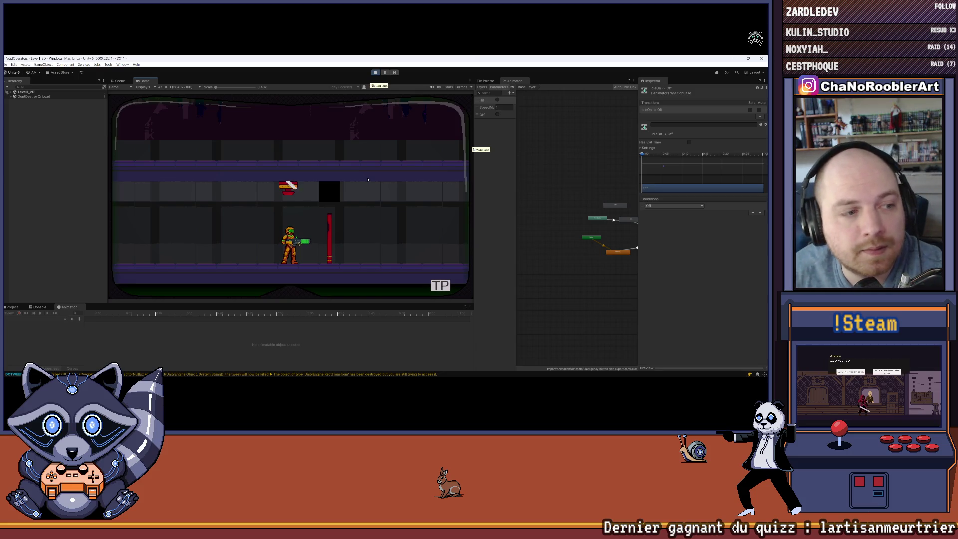
{"action": "left_click", "coordinate": [471, 81]}
Maximize the Game view and walk the character up to the red door.
{"action": "left_click", "coordinate": [485, 101]}
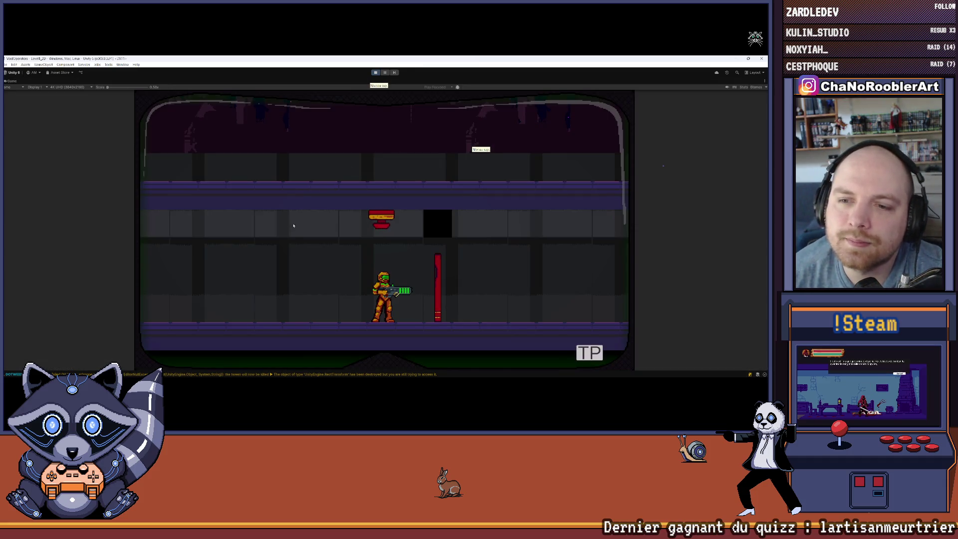
{"action": "key", "text": "Left"}
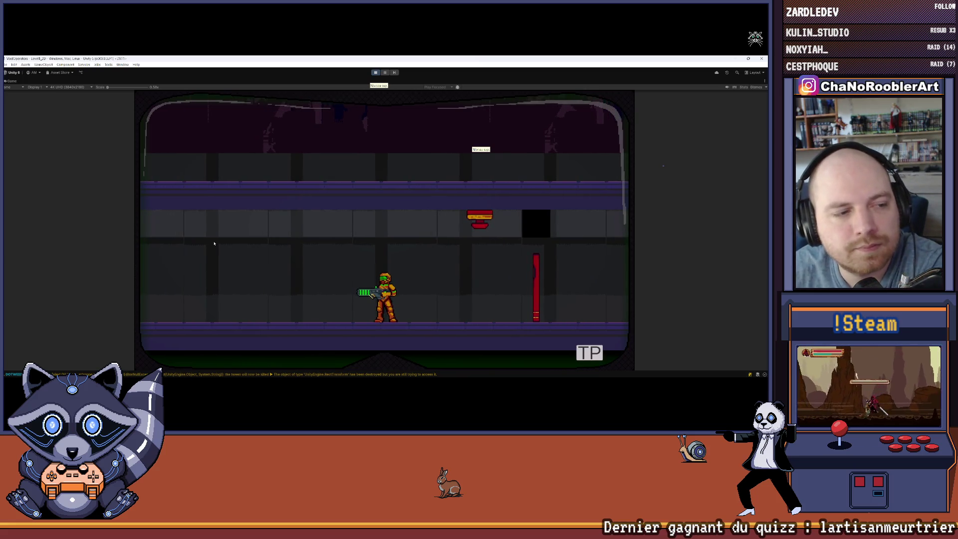
{"action": "key", "text": "Right"}
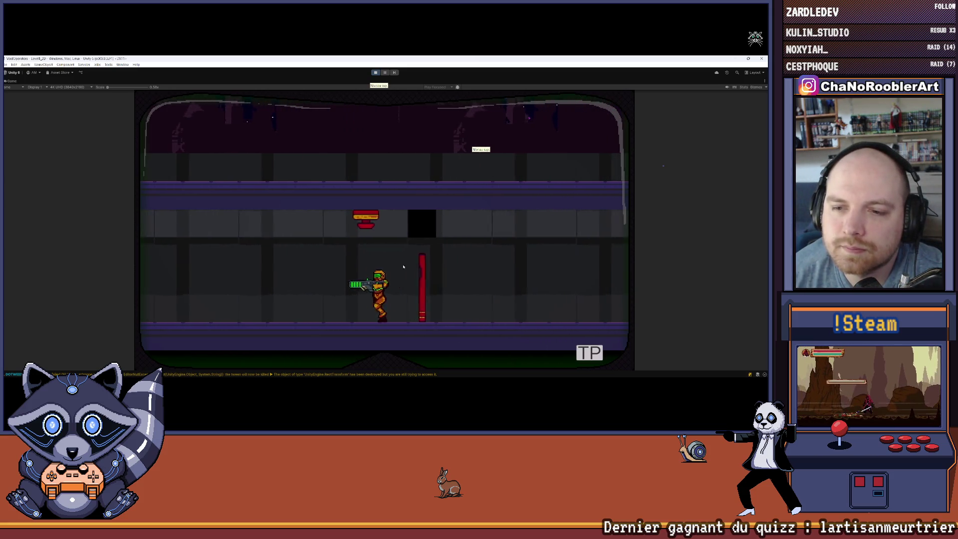
{"action": "key", "text": "Up"}
{"action": "key", "text": "Left"}
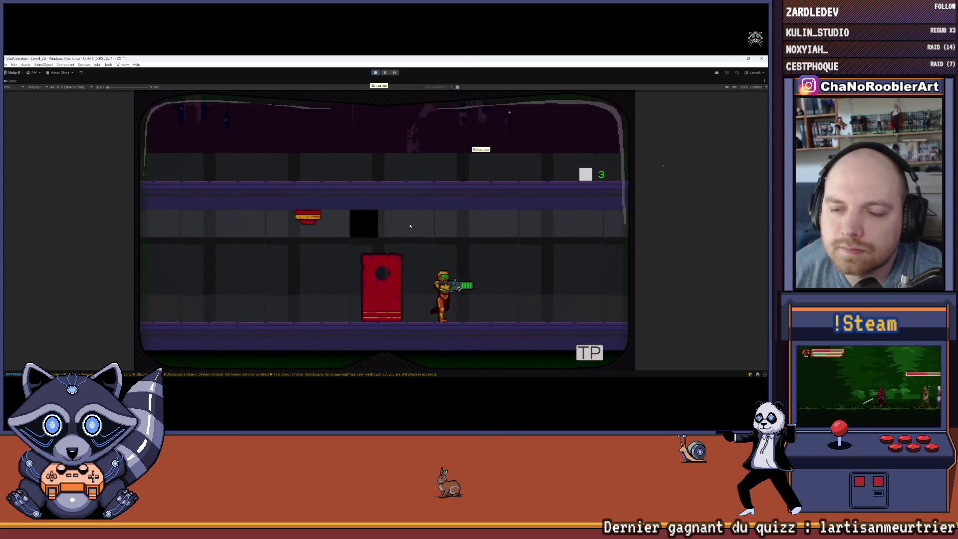
{"action": "key", "text": "Right"}
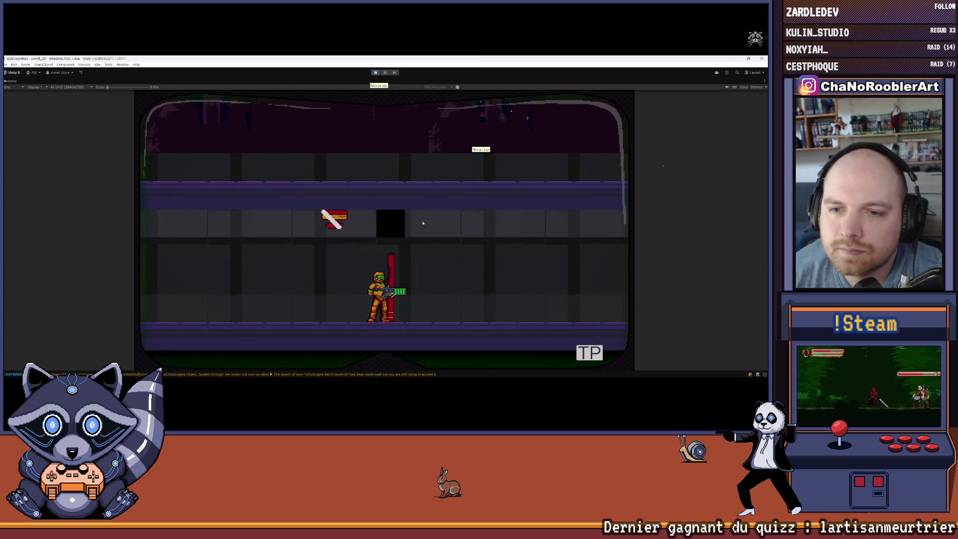
Turn back and forth in front of the door, then shoot it to start its timer.
{"action": "key", "text": "Left"}
{"action": "key", "text": "Right"}
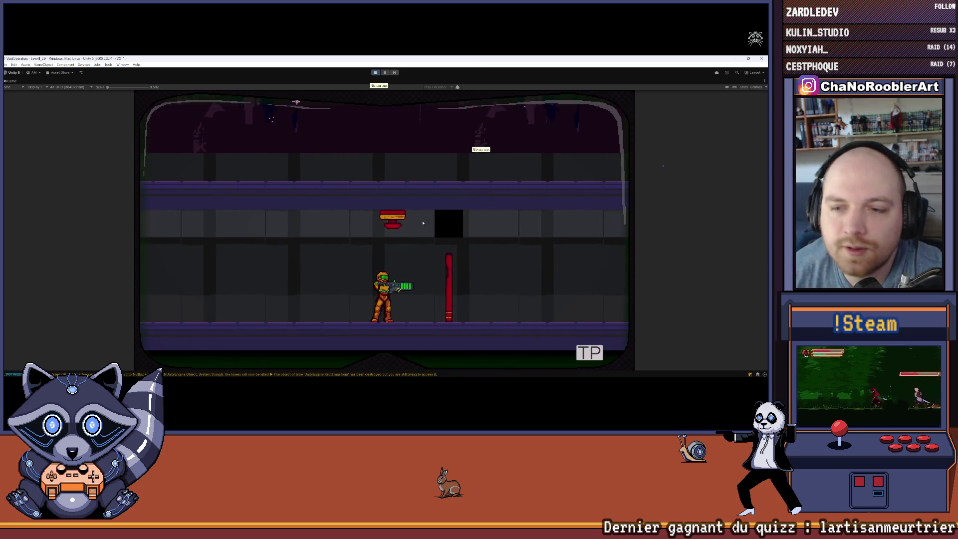
{"action": "key", "text": "Left"}
{"action": "key", "text": "Right"}
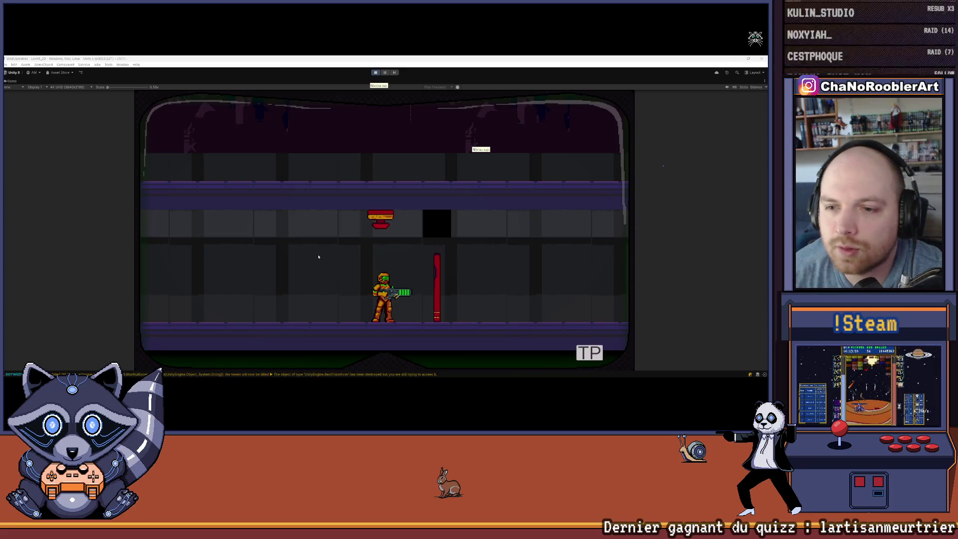
{"action": "key", "text": "a"}
{"action": "key", "text": "d"}
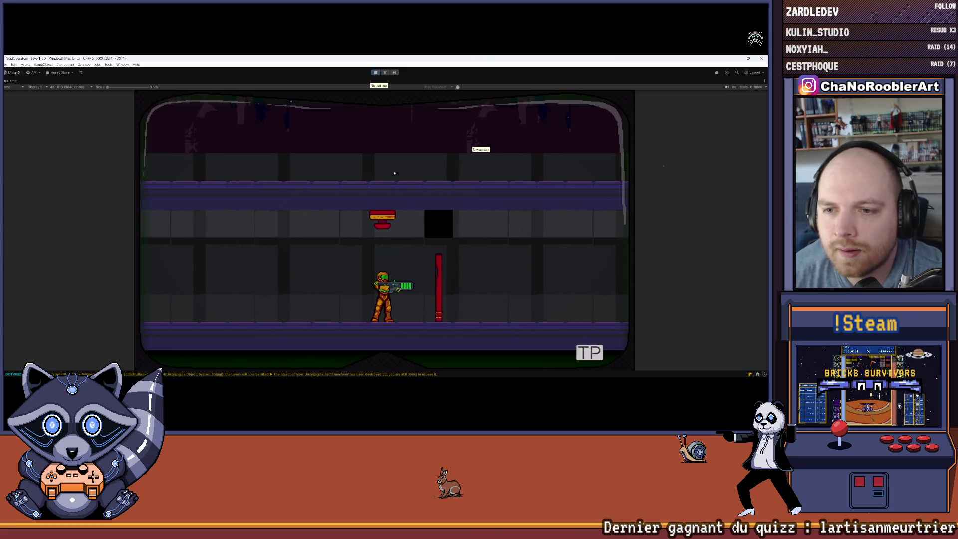
{"action": "key", "text": "d"}
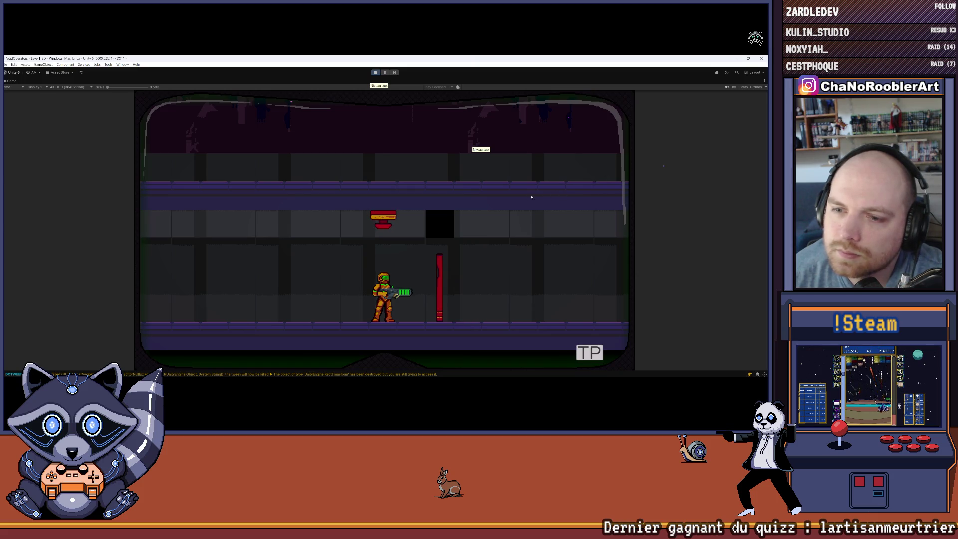
{"action": "key", "text": "Right"}
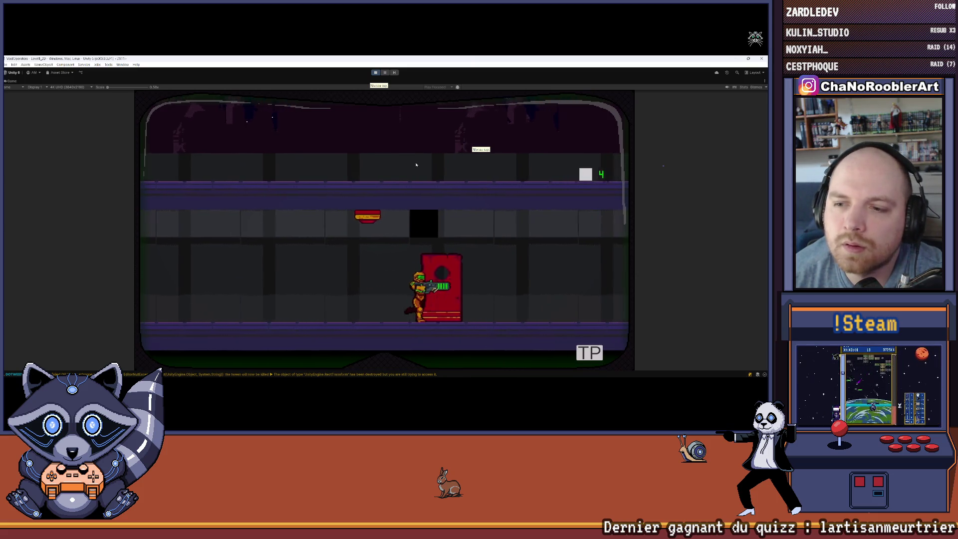
{"action": "key", "text": "Left"}
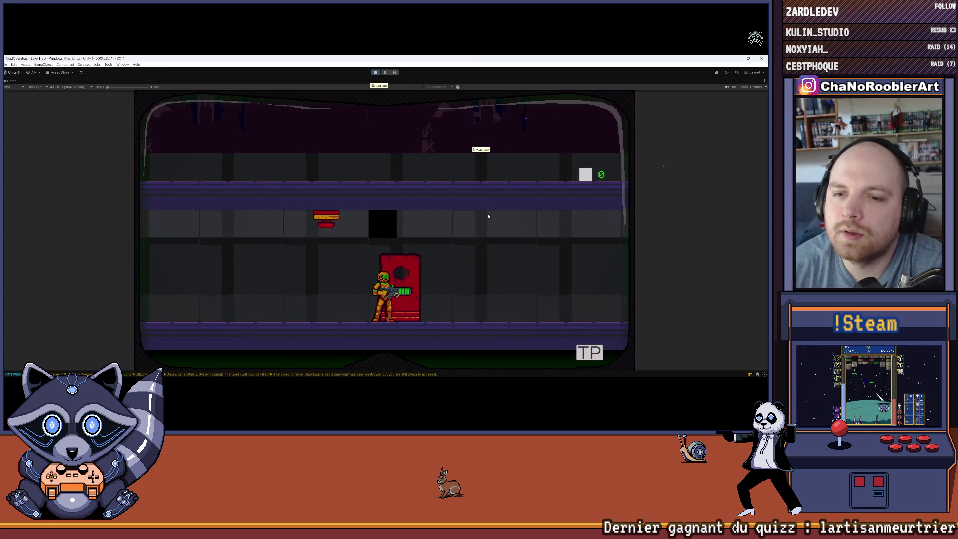
{"action": "key", "text": "Right"}
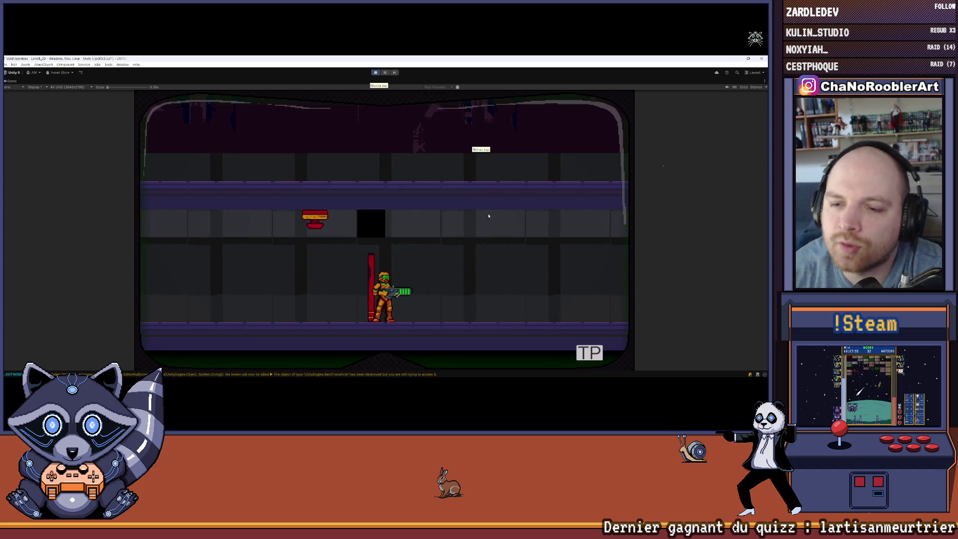
{"action": "key", "text": "Right"}
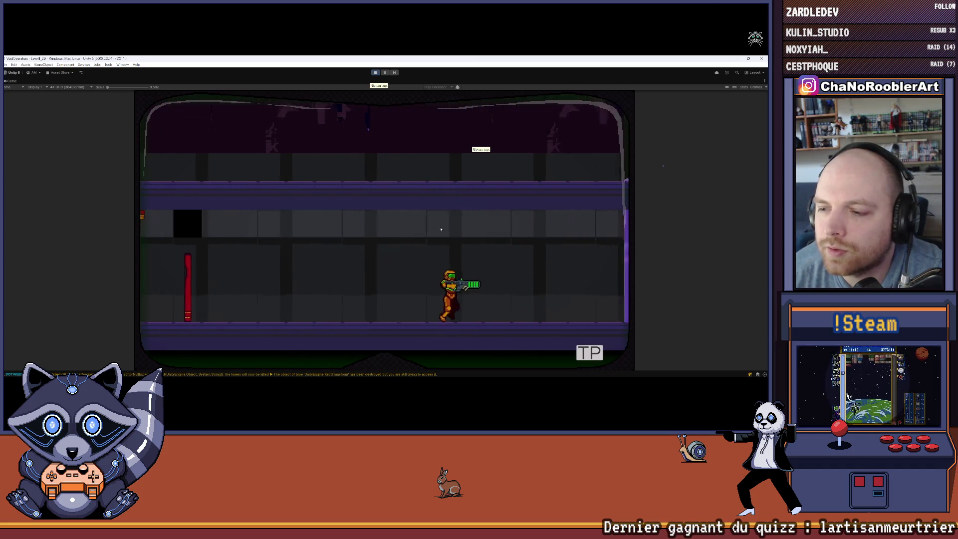
{"action": "key", "text": "Left"}
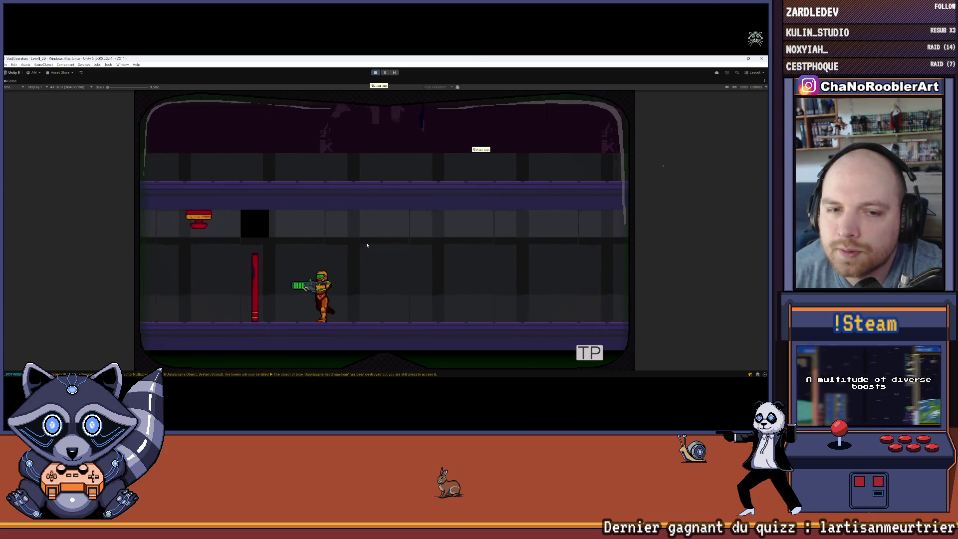
{"action": "key", "text": "Right"}
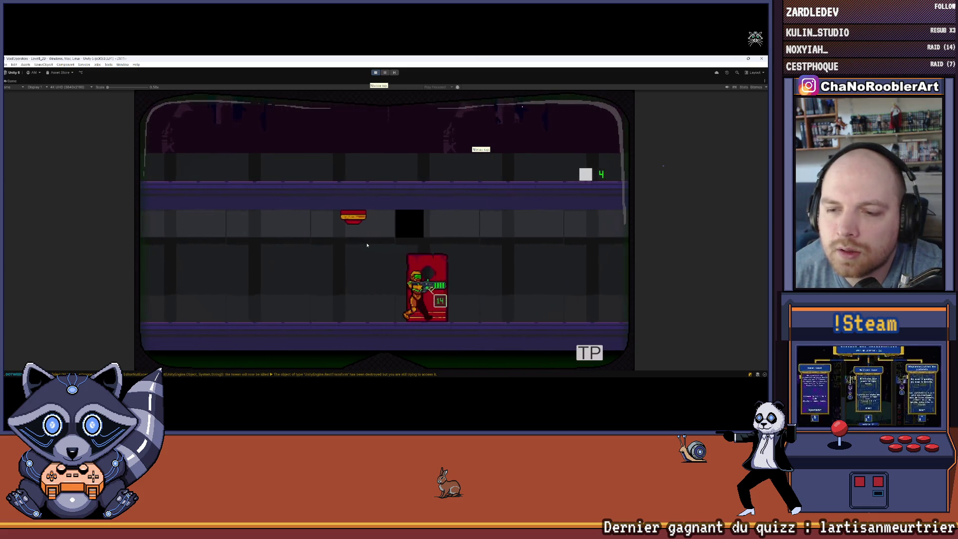
{"action": "key", "text": "Left"}
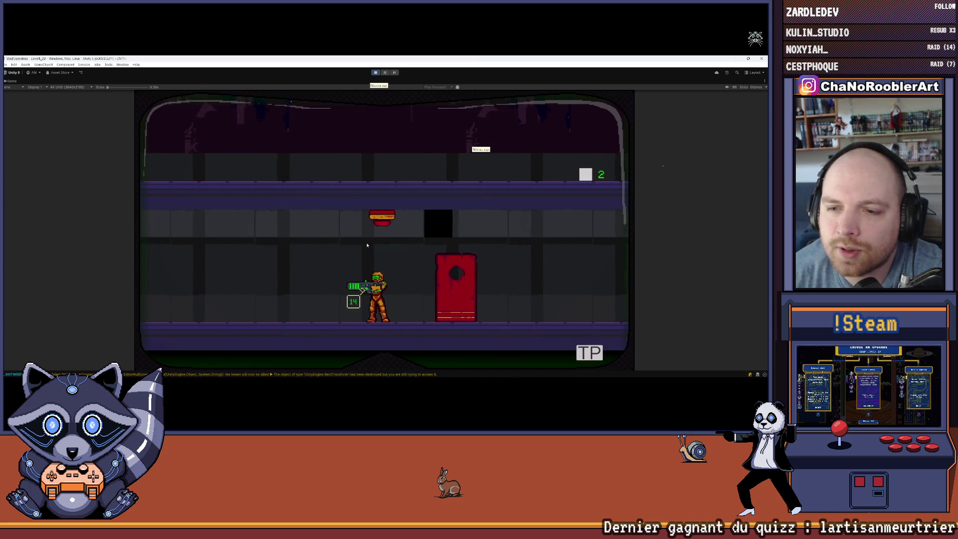
{"action": "key", "text": "Right"}
{"action": "key", "text": "Left"}
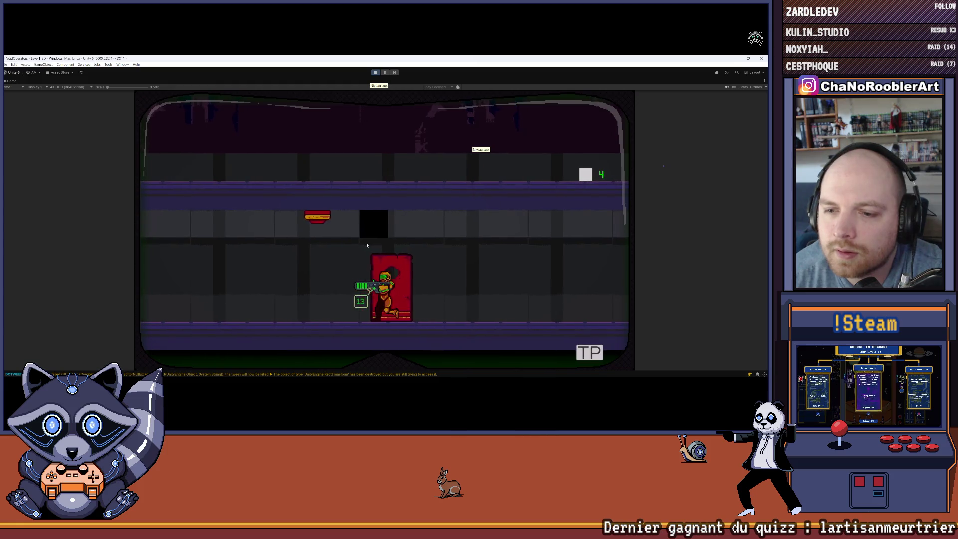
{"action": "key", "text": "Right"}
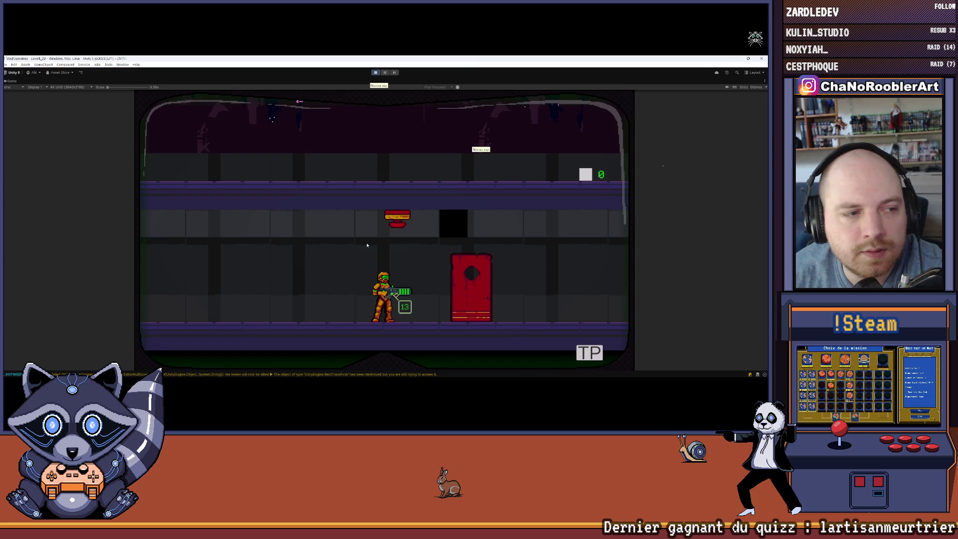
{"action": "key", "text": "Right"}
{"action": "key", "text": "Left"}
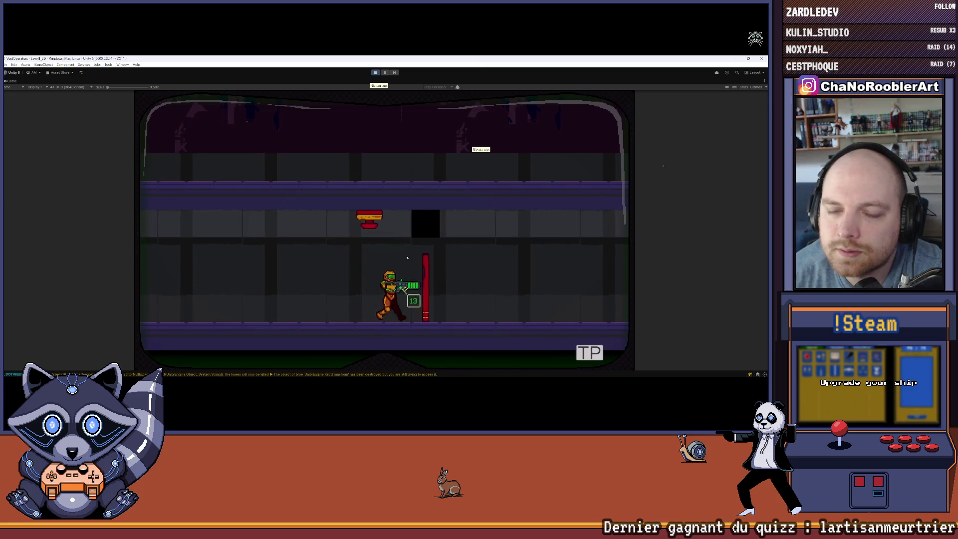
{"action": "key", "text": "Right"}
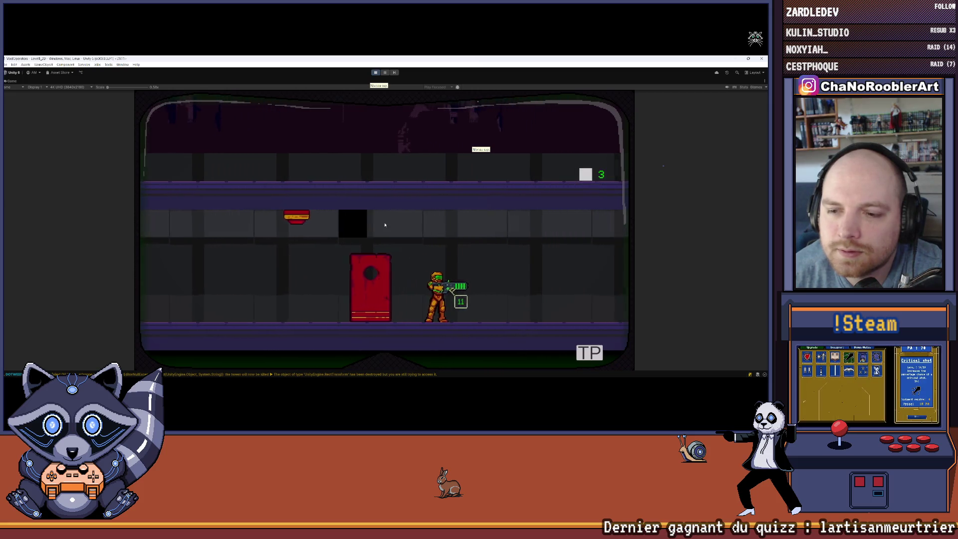
{"action": "key", "text": "Left"}
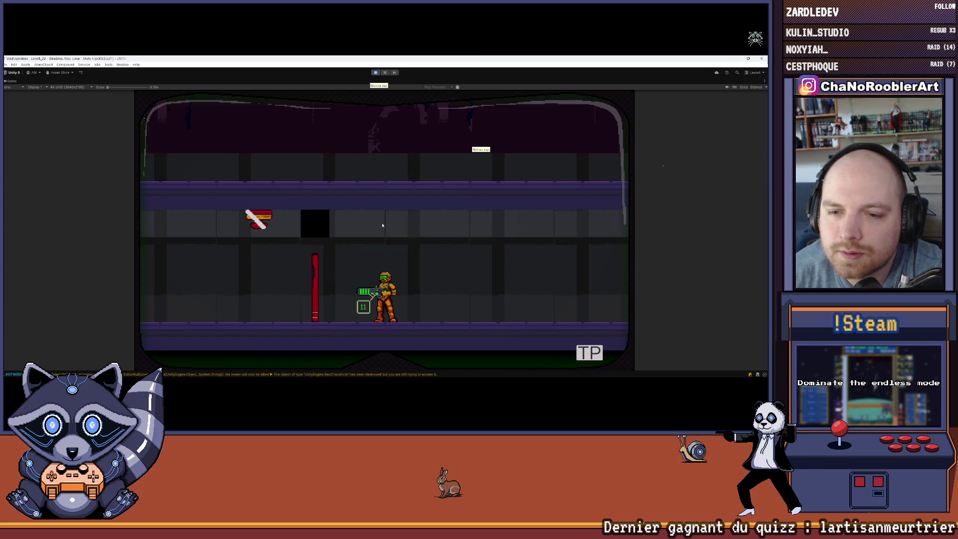
{"action": "key", "text": "Left"}
{"action": "key", "text": "Right"}
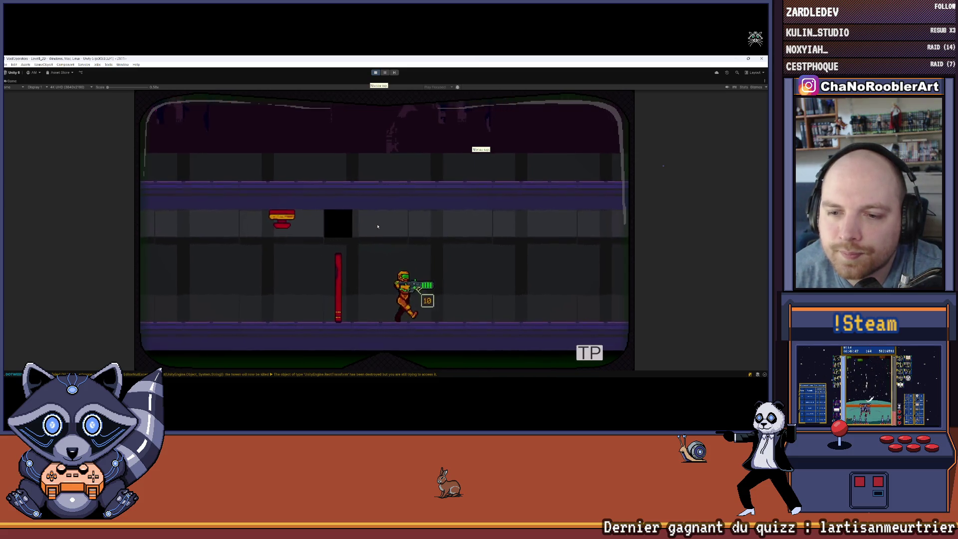
{"action": "key", "text": "Left"}
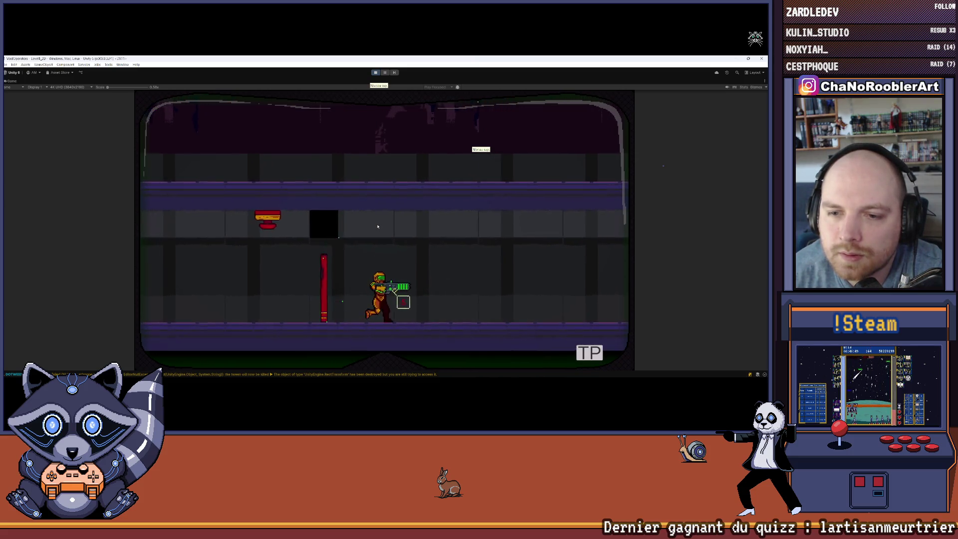
{"action": "key", "text": "Left"}
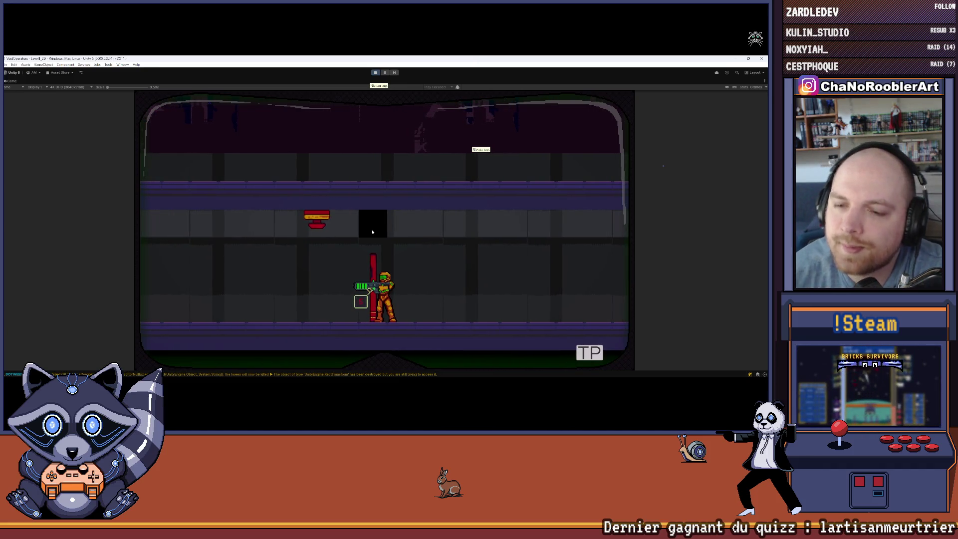
Walk the character back and forth past the red door, then stop the game with Ctrl+P.
{"action": "key", "text": "Right"}
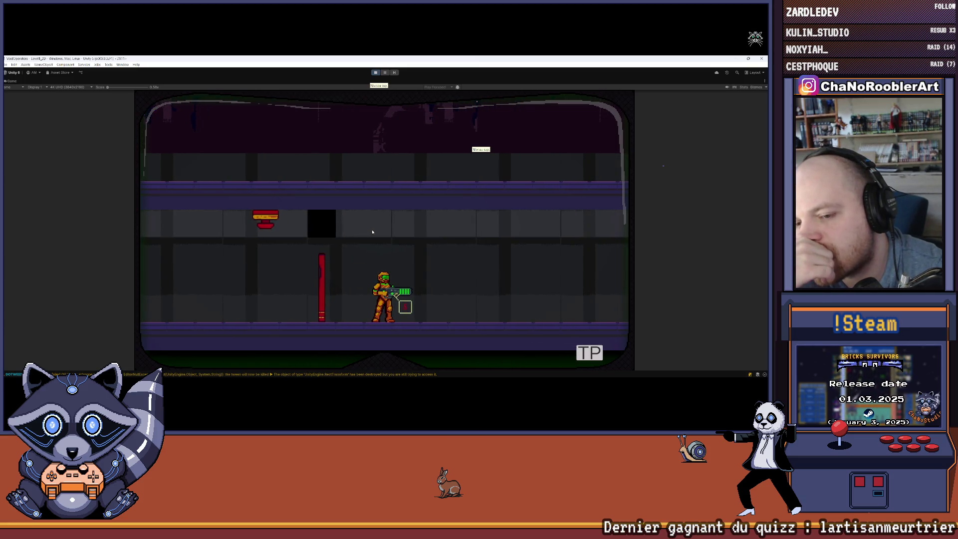
{"action": "key", "text": "Left"}
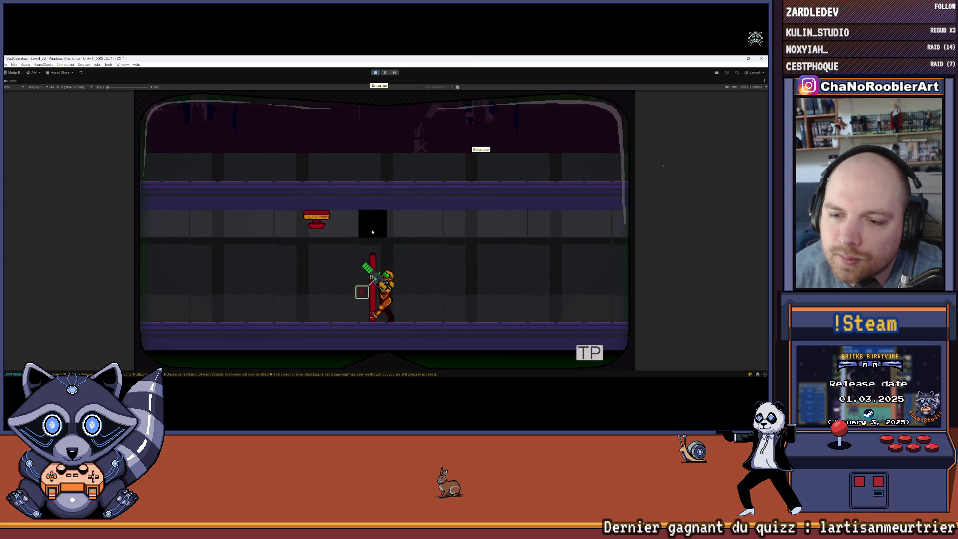
{"action": "key", "text": "Left"}
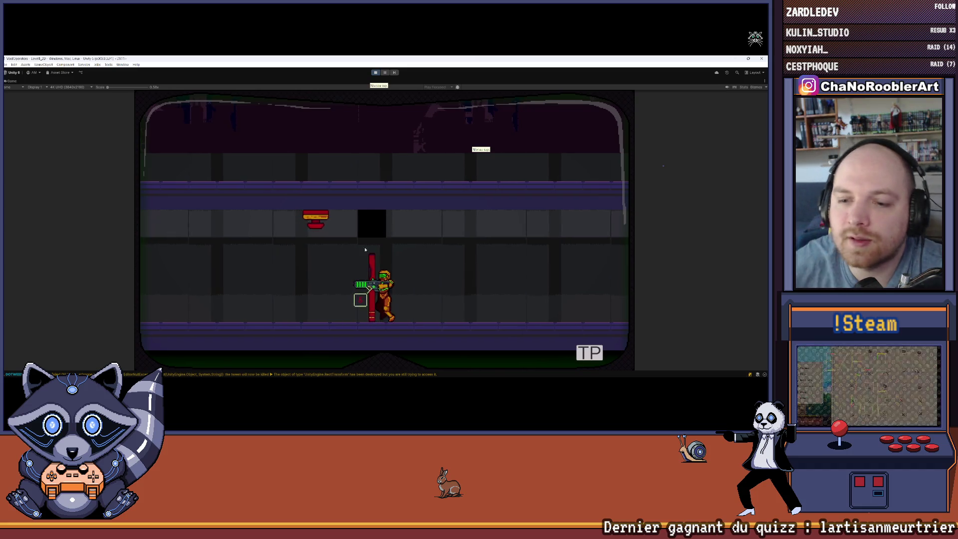
{"action": "key", "text": "r"}
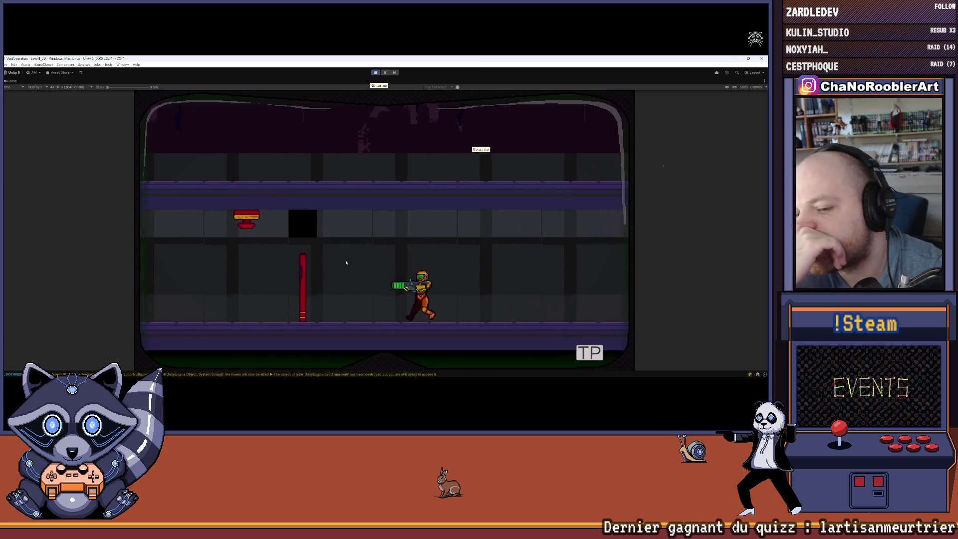
{"action": "key", "text": "a"}
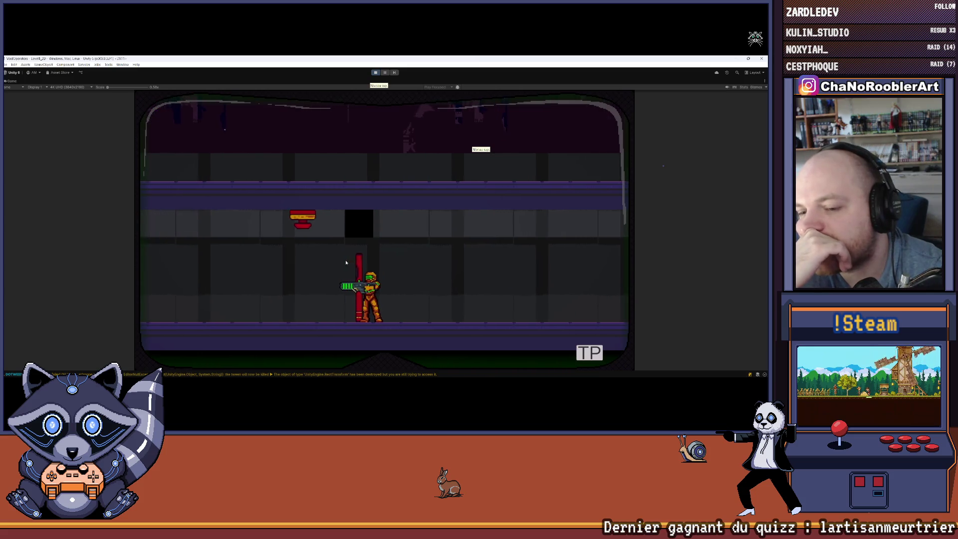
{"action": "key", "text": "d"}
{"action": "key", "text": "a"}
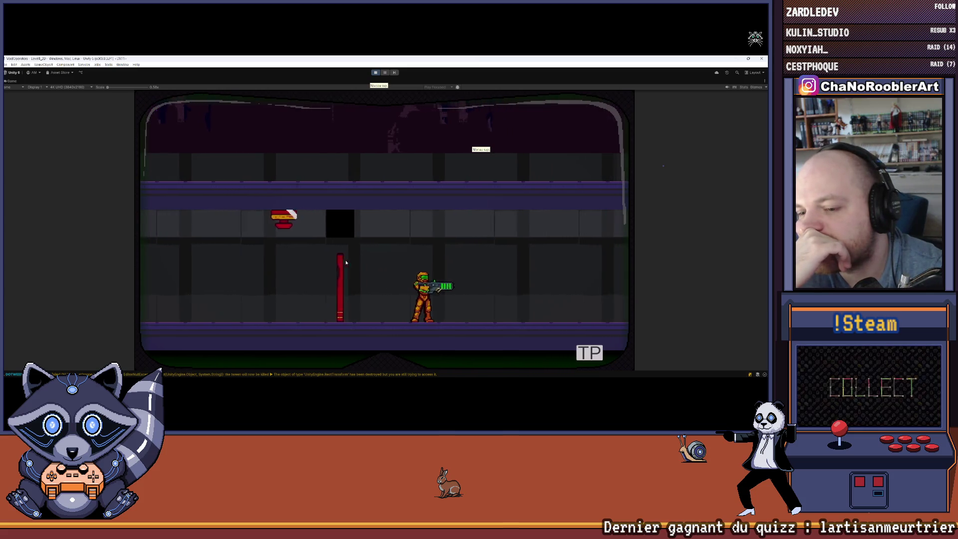
{"action": "key", "text": "d"}
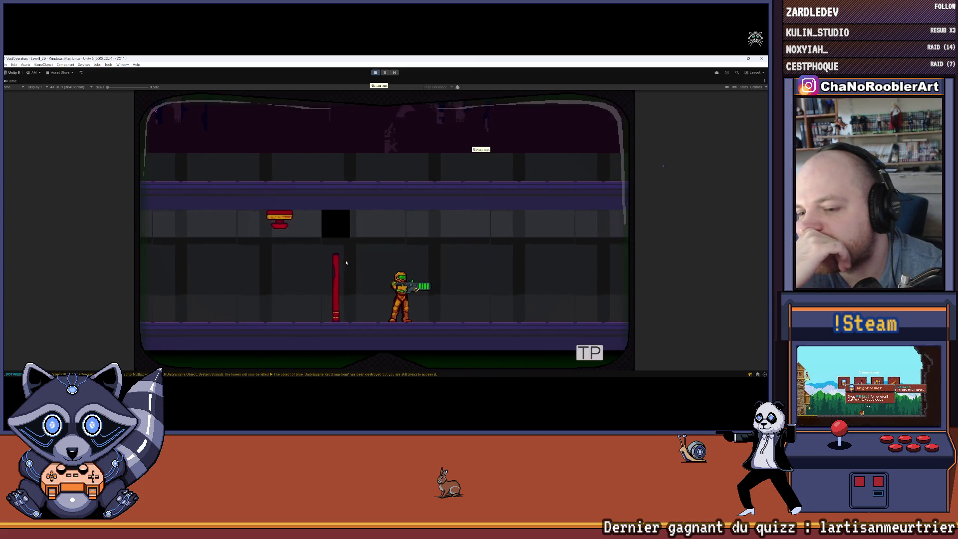
{"action": "key", "text": "a"}
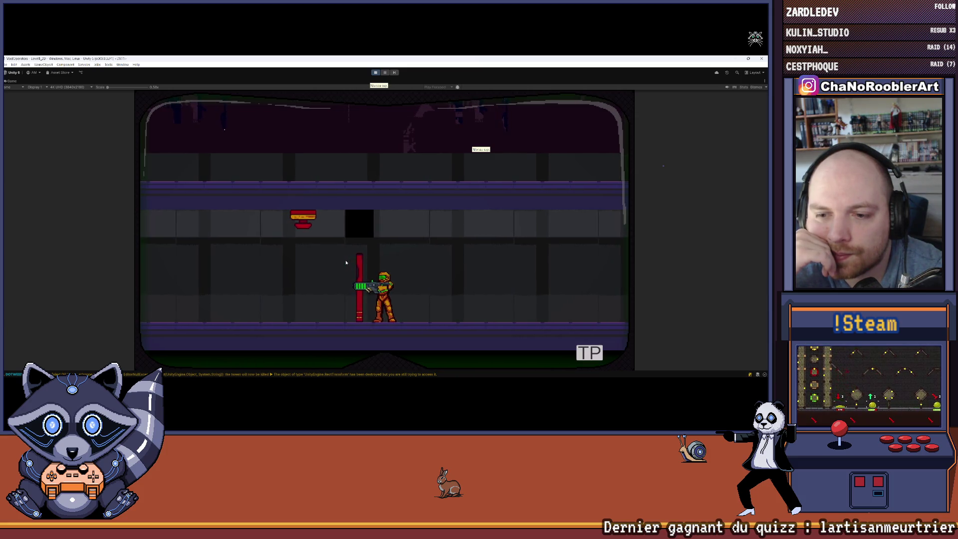
{"action": "key", "text": "d"}
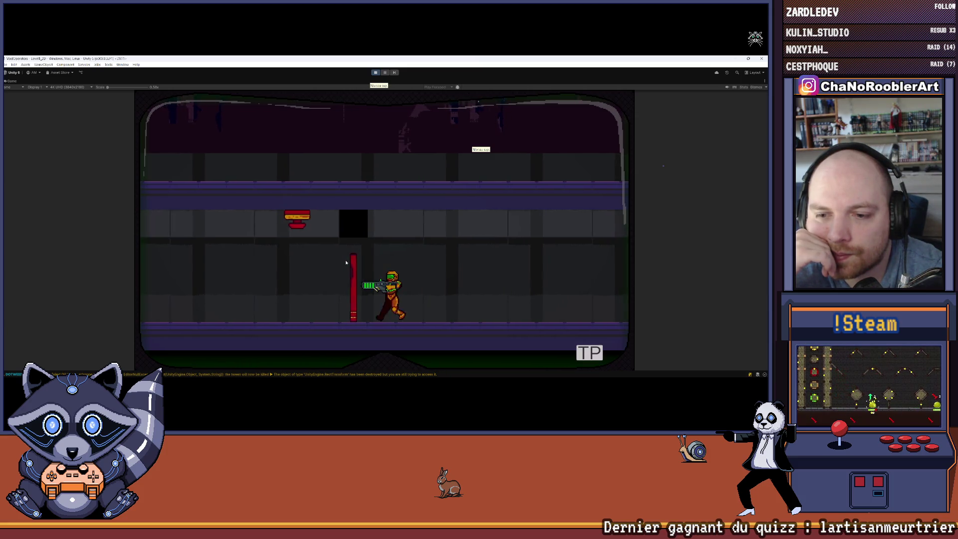
{"action": "key", "text": "d"}
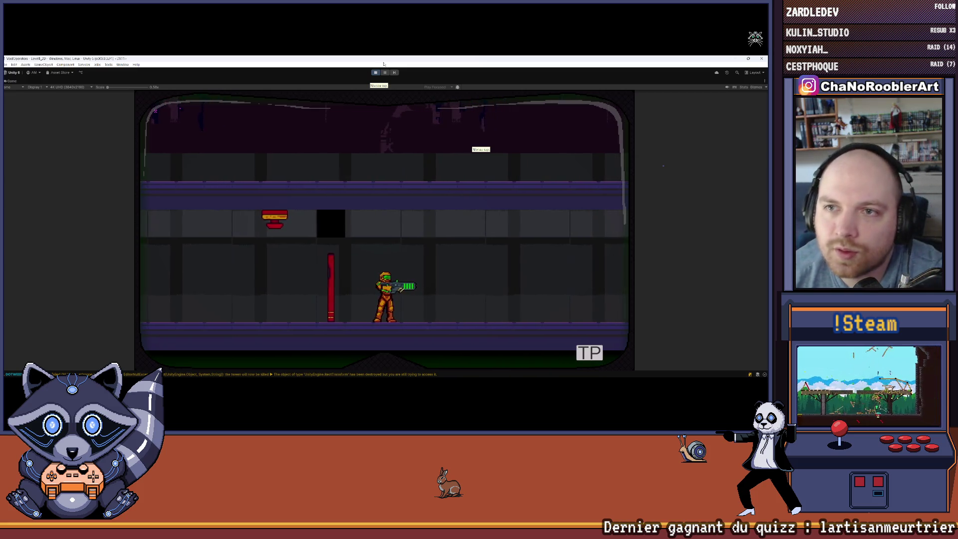
{"action": "key", "text": "ctrl+p"}
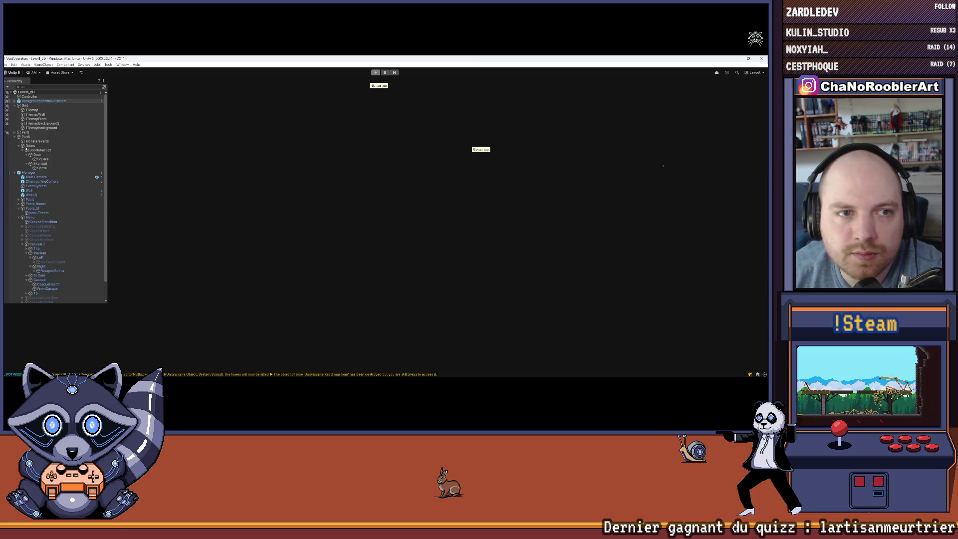
Select Door and drag its Box Collider 2D edge to widen the collider leftward.
{"action": "scroll", "coordinate": [330, 205], "scroll_direction": "up", "scroll_amount": 5}
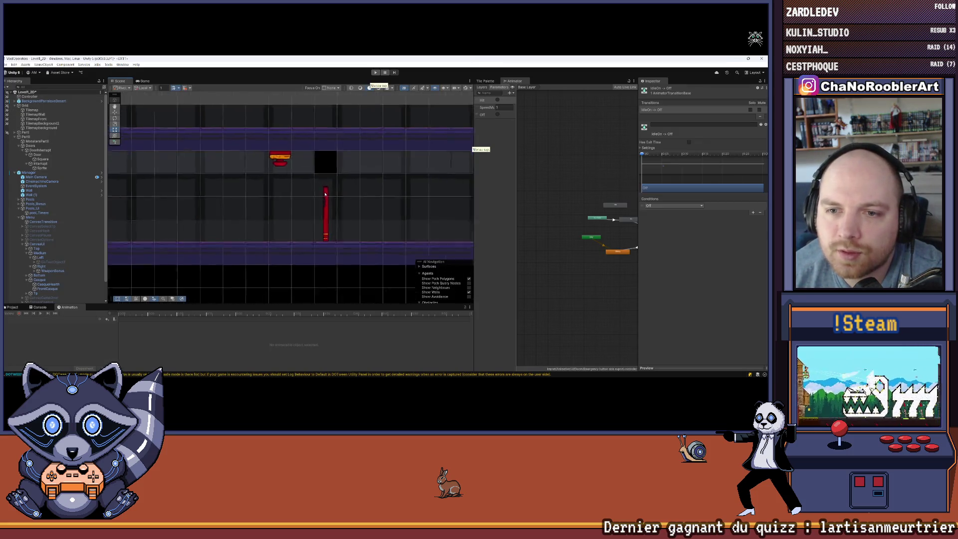
{"action": "scroll", "coordinate": [247, 178], "scroll_direction": "up", "scroll_amount": 1}
{"action": "left_click", "coordinate": [49, 155]}
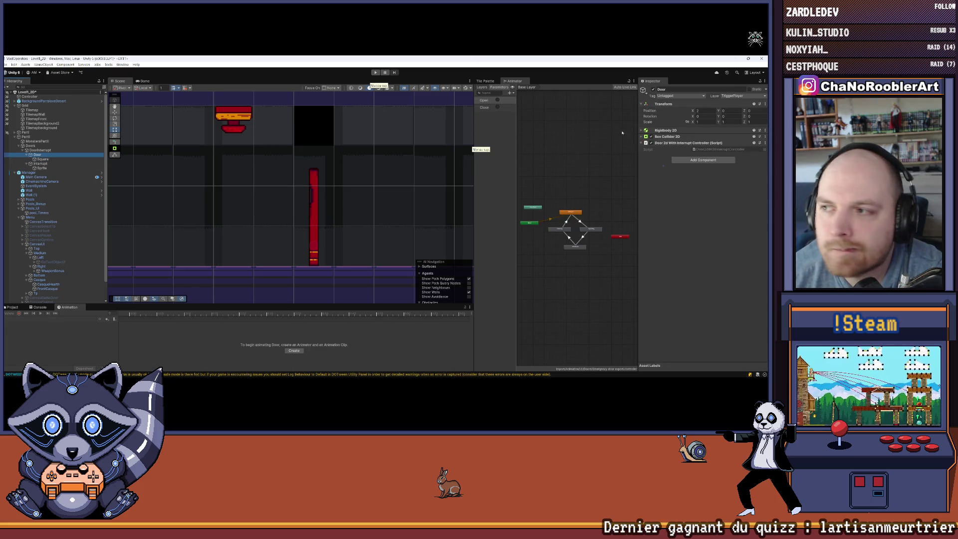
{"action": "left_click", "coordinate": [640, 137]}
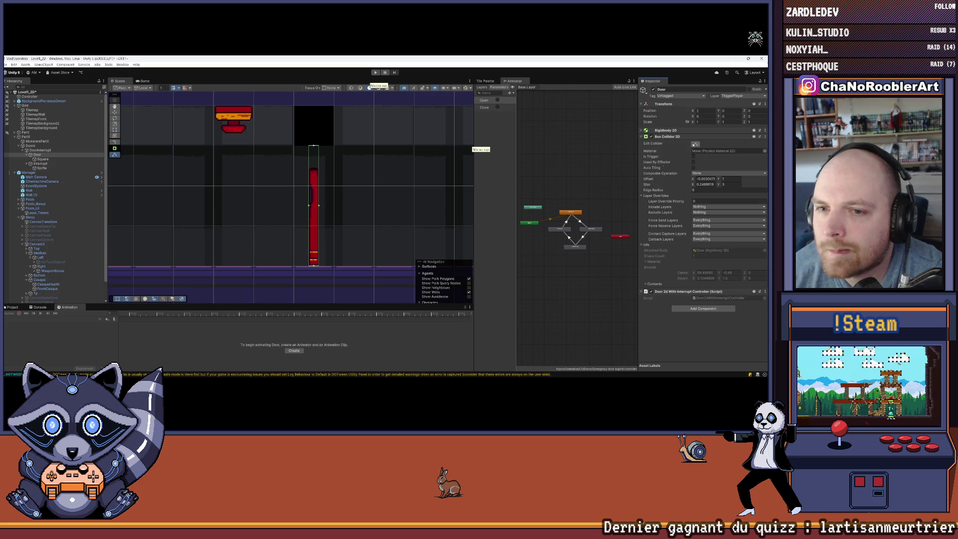
{"action": "mouse_move", "coordinate": [309, 206]}
{"action": "left_mouse_down"}
{"action": "mouse_move", "coordinate": [294, 207]}
{"action": "mouse_move", "coordinate": [332, 206]}
{"action": "left_mouse_up"}
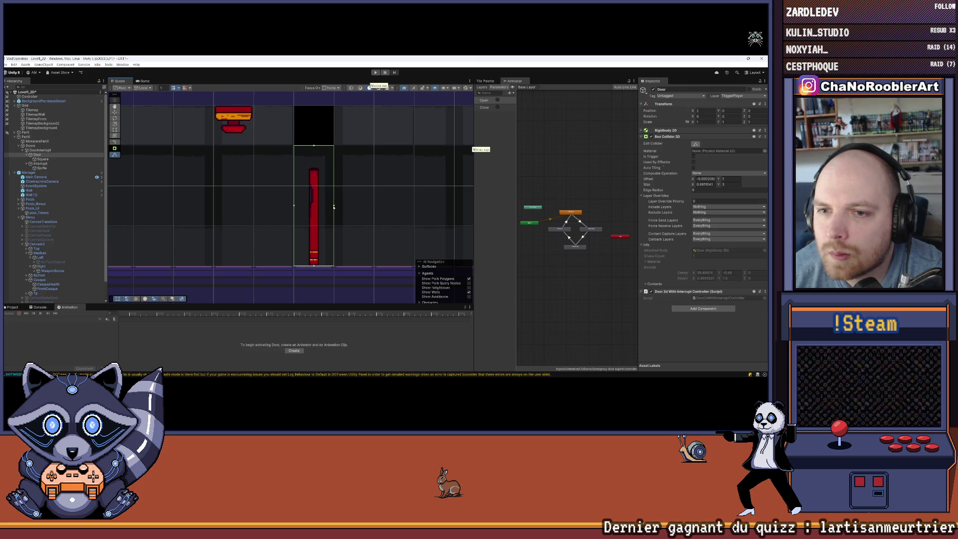
Select the background tilemap and start Play mode to retest the door.
{"action": "scroll", "coordinate": [384, 196], "scroll_direction": "down", "scroll_amount": 3}
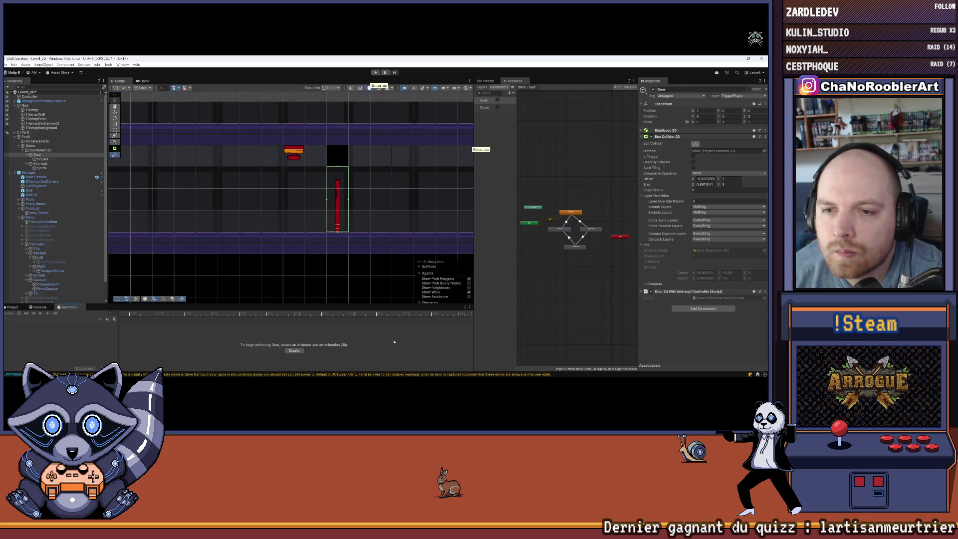
{"action": "left_click", "coordinate": [324, 108]}
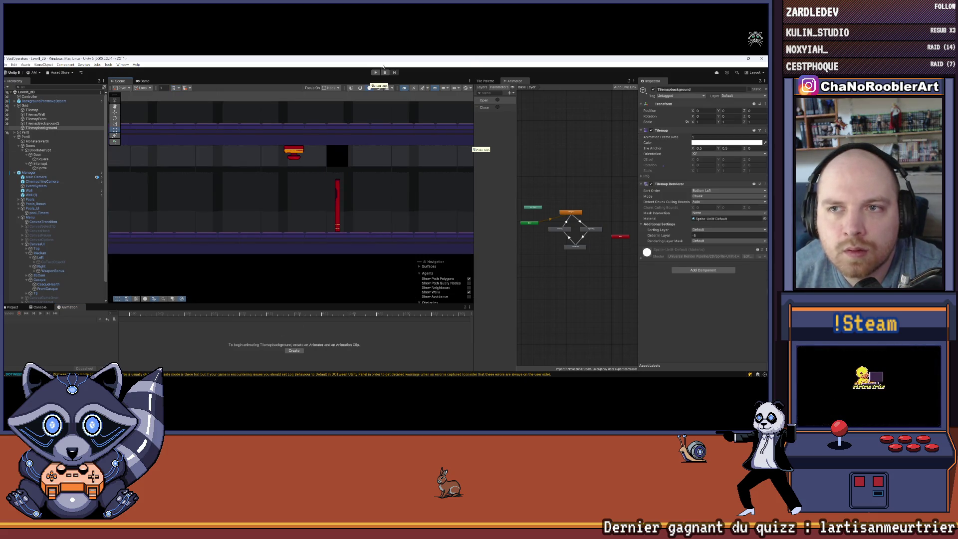
{"action": "left_click", "coordinate": [375, 73]}
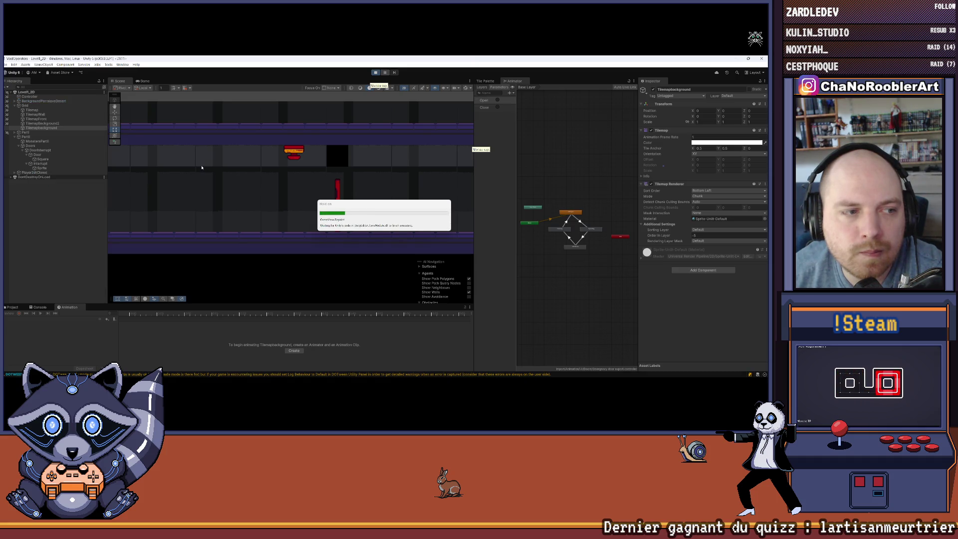
Load Level1_3D from the level-select overlay and maximize the Game view.
{"action": "key", "text": "Left"}
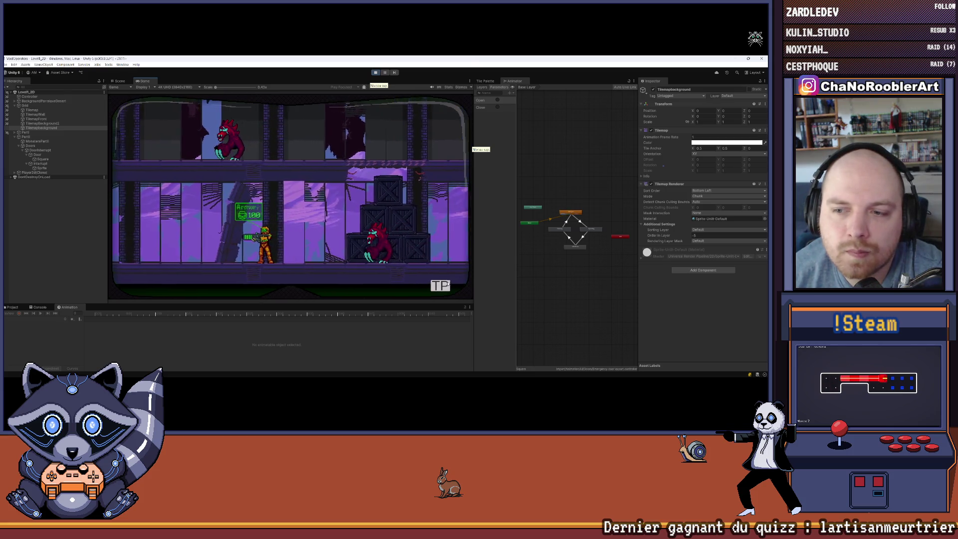
{"action": "key", "text": "Escape"}
{"action": "left_click", "coordinate": [161, 215]}
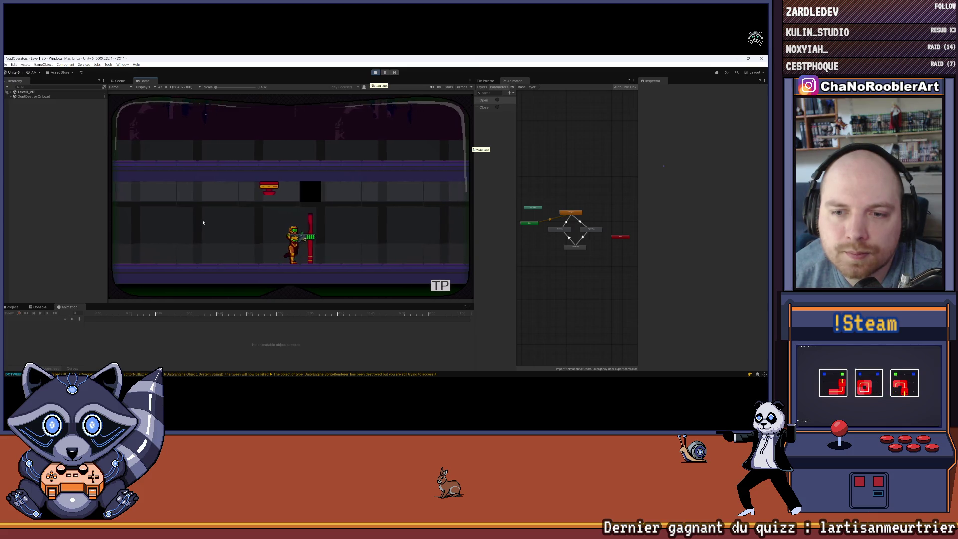
{"action": "key", "text": "Right"}
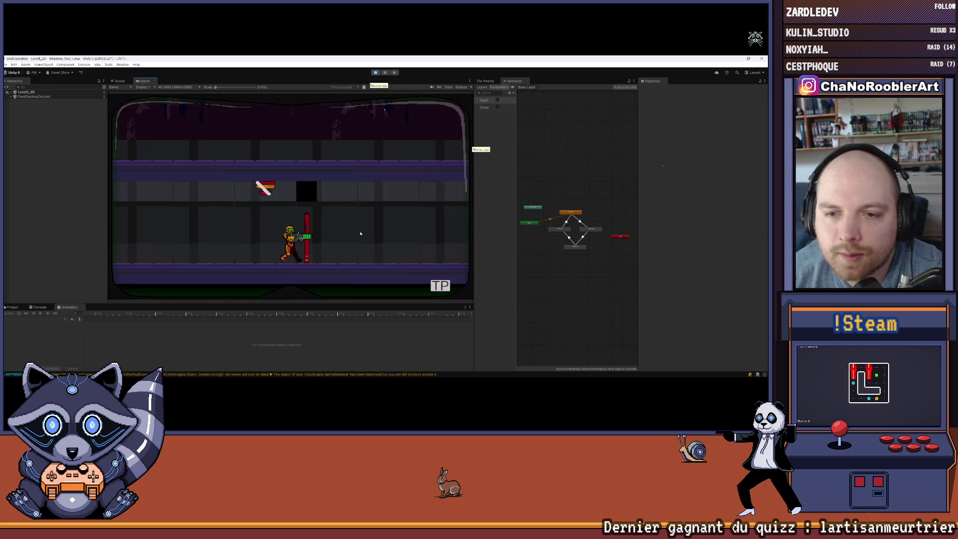
{"action": "left_click", "coordinate": [469, 80]}
{"action": "left_click", "coordinate": [480, 88]}
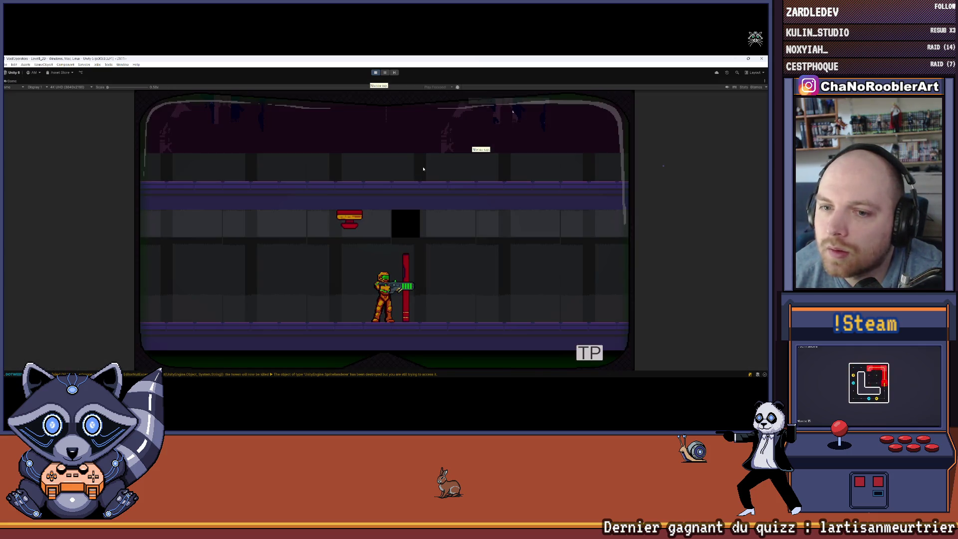
Repeatedly shoot the red door while stepping the player toward and away from it.
{"action": "key", "text": "Right"}
{"action": "left_click", "coordinate": [456, 220]}
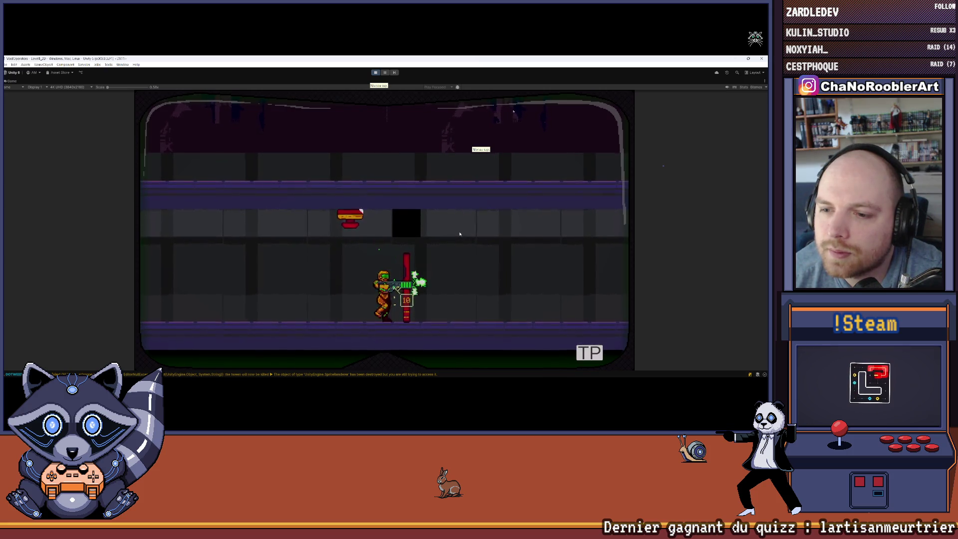
{"action": "key", "text": "Left"}
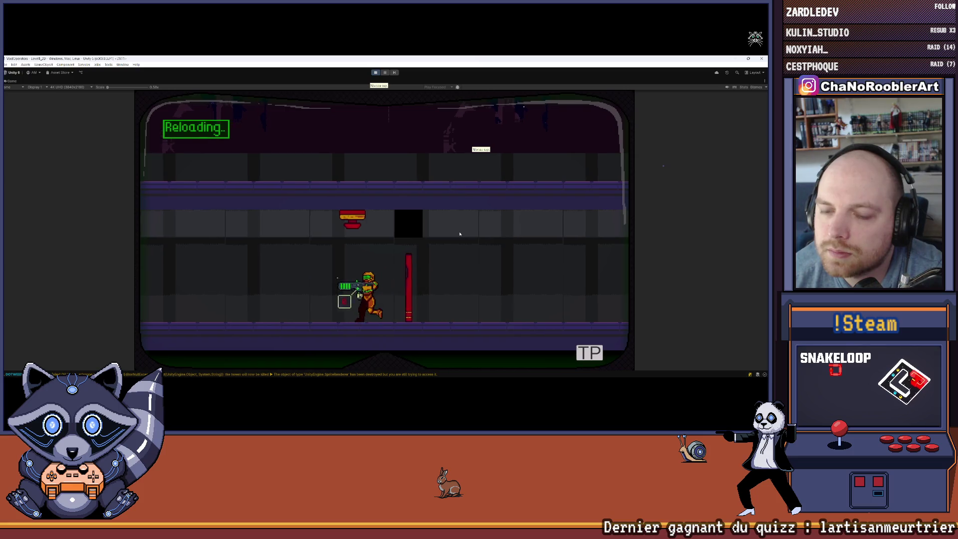
{"action": "key", "text": "Right"}
{"action": "left_click", "coordinate": [459, 234]}
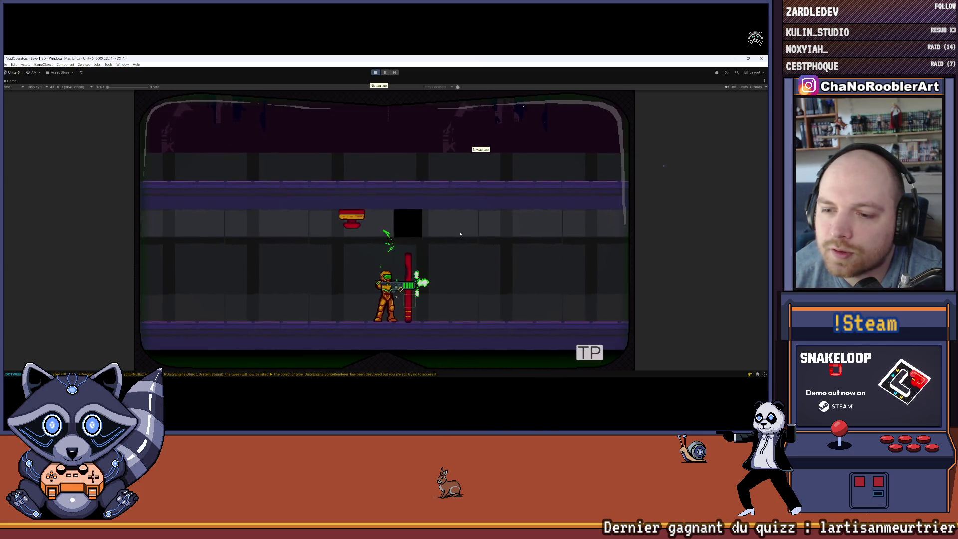
{"action": "key", "text": "Left"}
{"action": "key", "text": "Right"}
{"action": "left_click", "coordinate": [459, 233]}
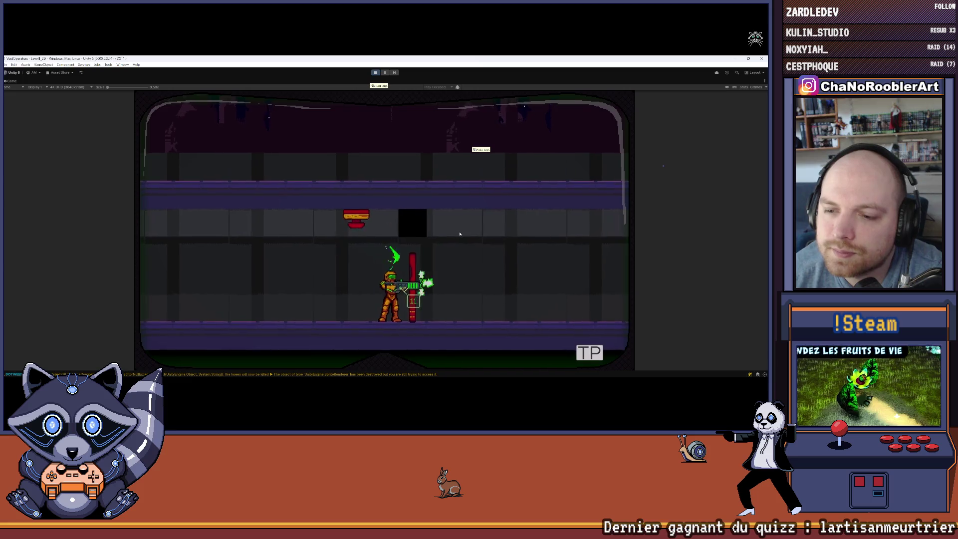
{"action": "key", "text": "Left"}
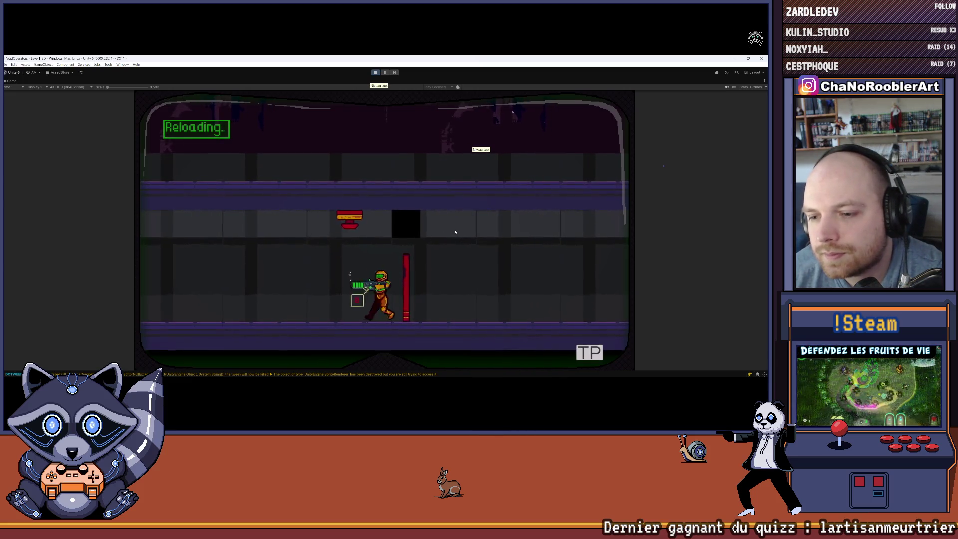
{"action": "key", "text": "Right"}
{"action": "left_click", "coordinate": [455, 231]}
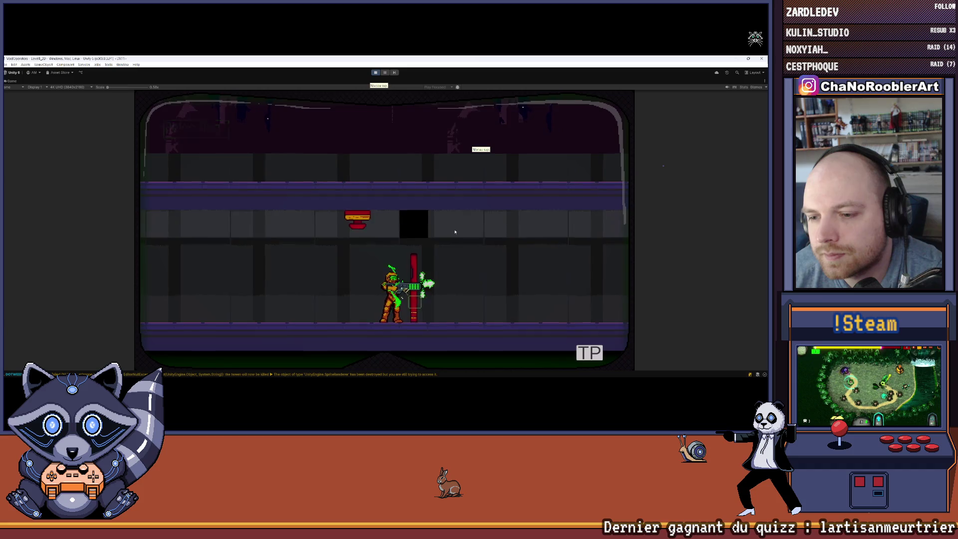
{"action": "key", "text": "Left"}
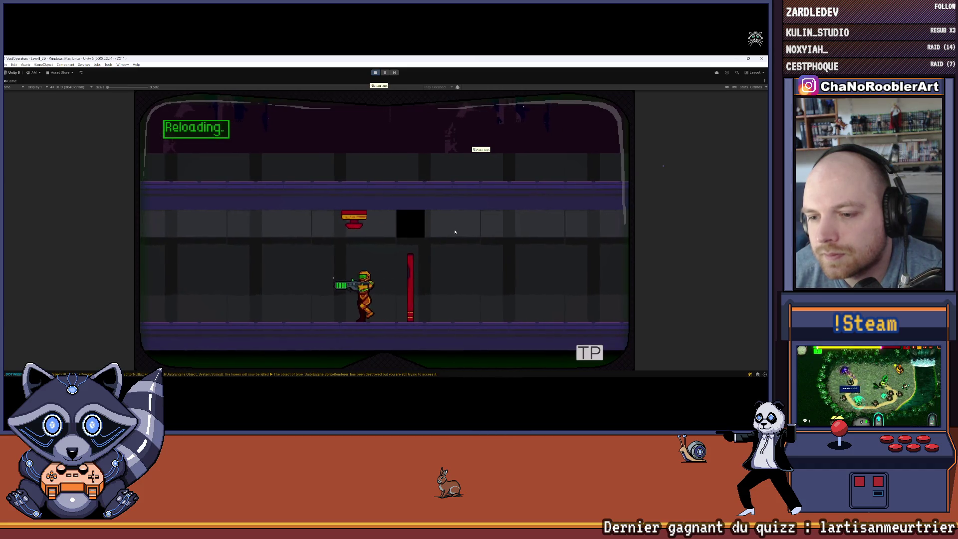
{"action": "key", "text": "Right"}
{"action": "left_click", "coordinate": [501, 249]}
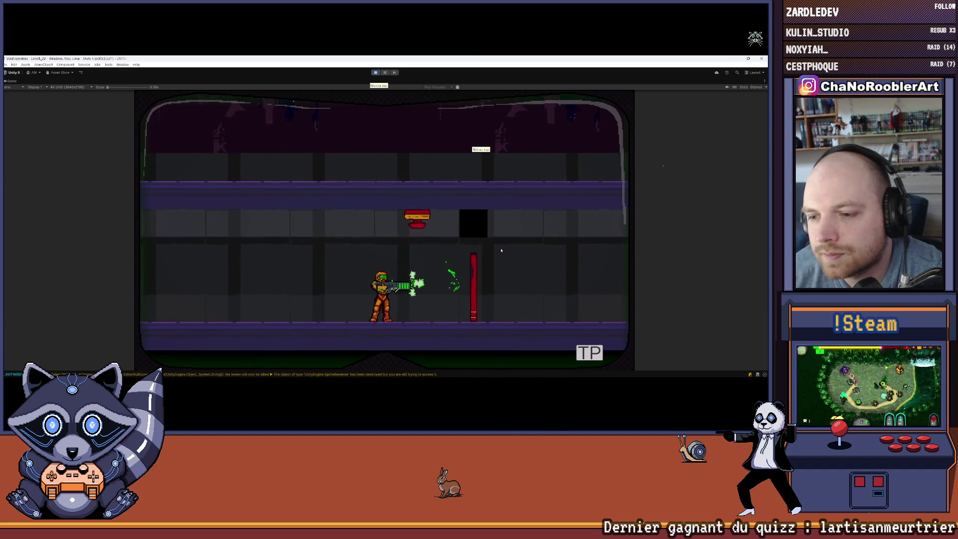
{"action": "key", "text": "Right"}
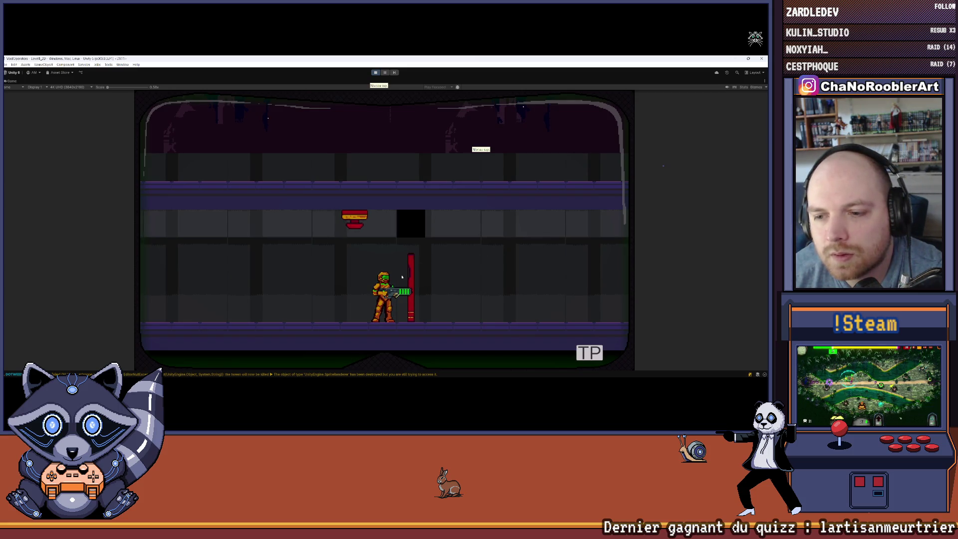
{"action": "left_click", "coordinate": [434, 275]}
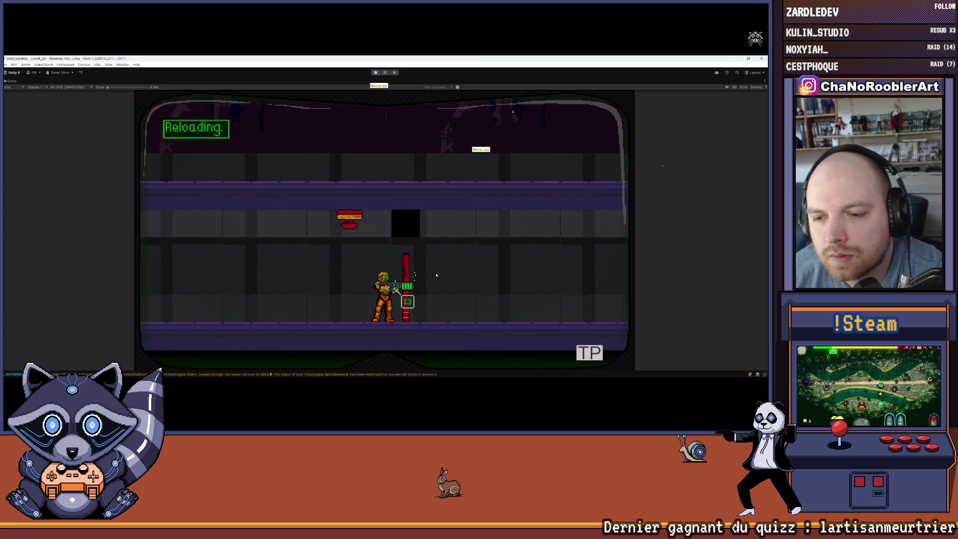
Pace the player left and right and push against the red door.
{"action": "key", "text": "a"}
{"action": "left_click", "coordinate": [491, 260]}
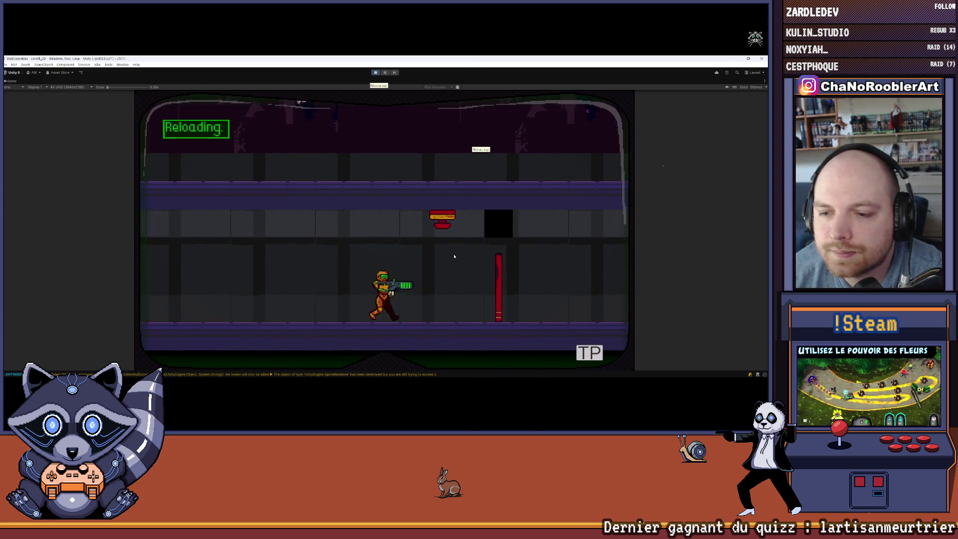
{"action": "key", "text": "d"}
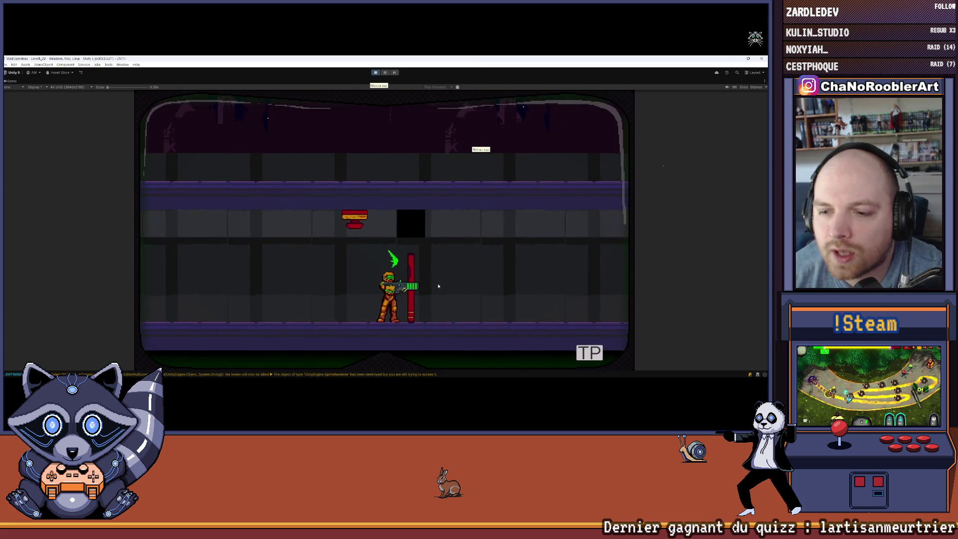
{"action": "key", "text": "a"}
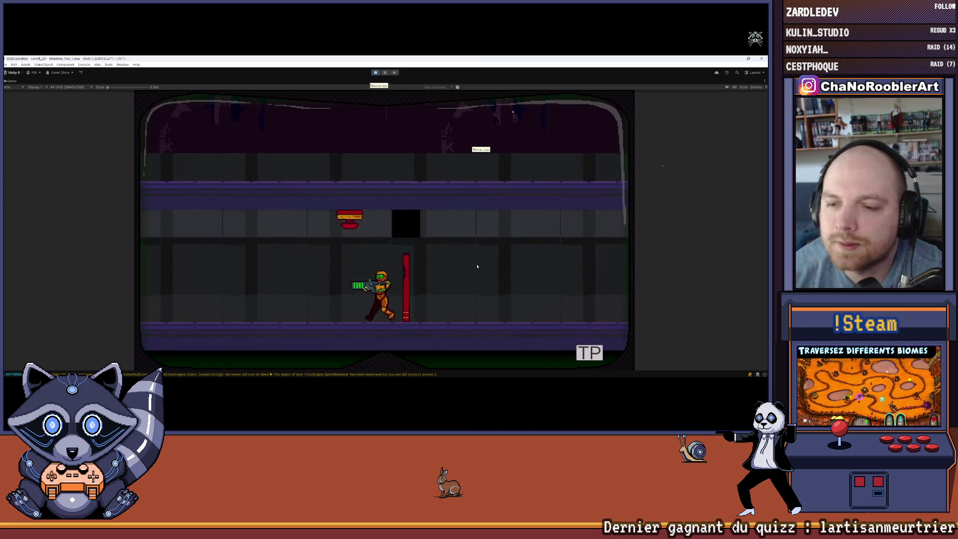
{"action": "key", "text": "r"}
{"action": "key", "text": "d"}
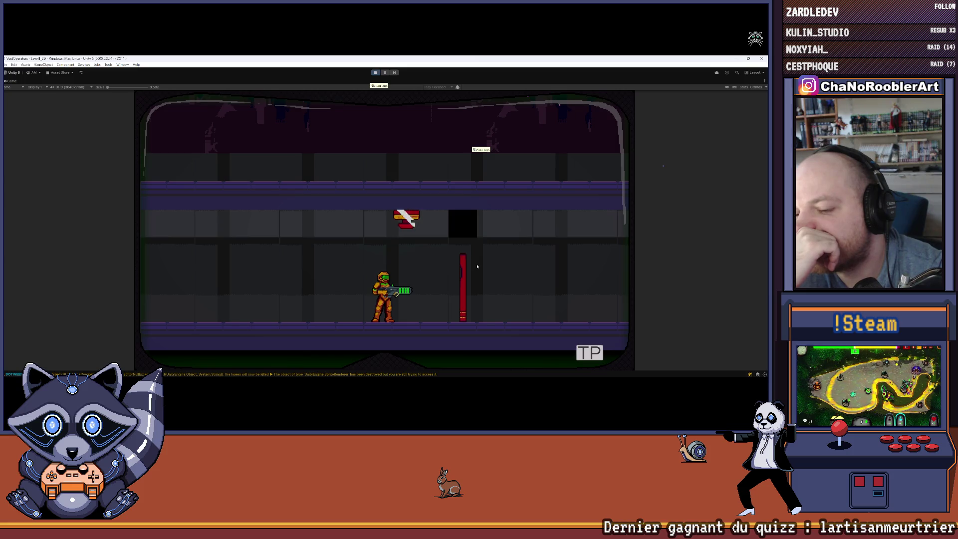
{"action": "key", "text": "d"}
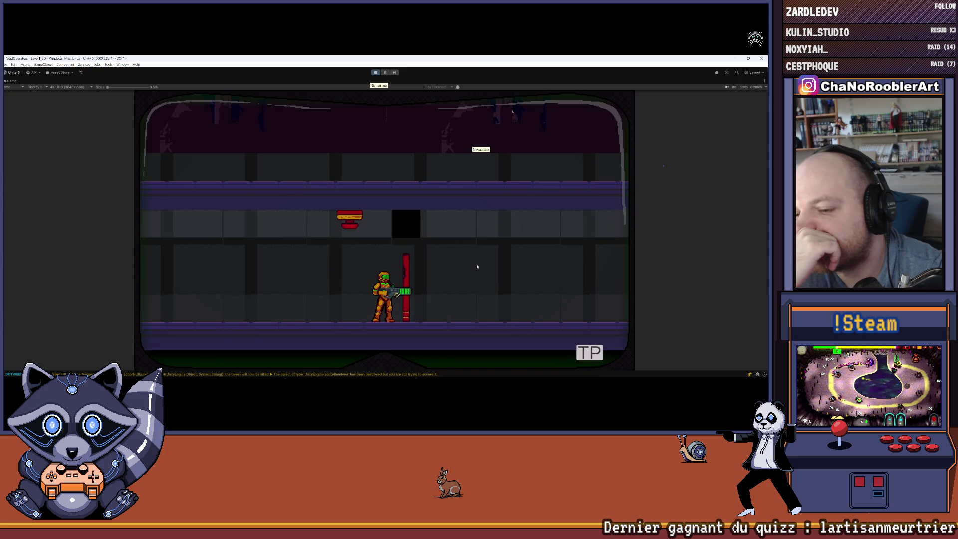
{"action": "key", "text": "a"}
{"action": "key", "text": "d"}
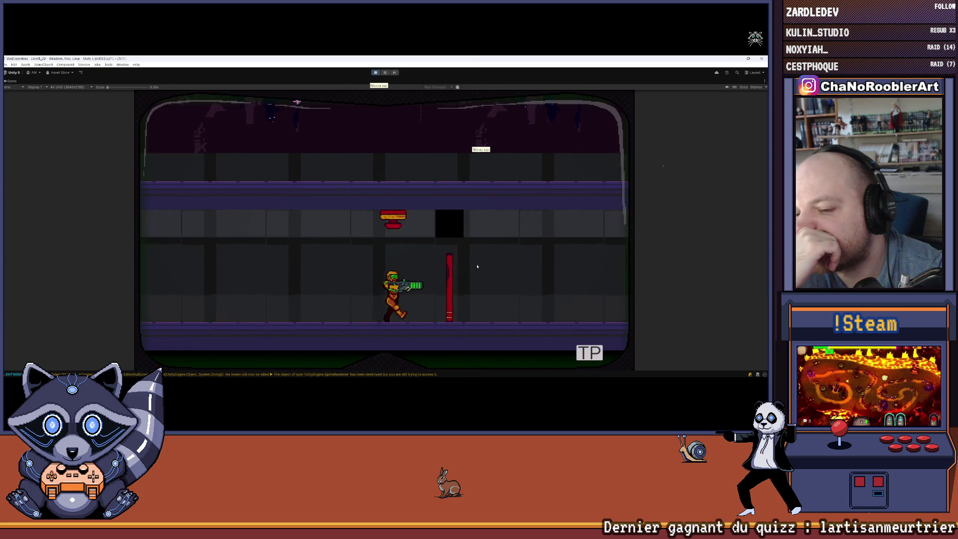
{"action": "key", "text": "a"}
{"action": "key", "text": "d"}
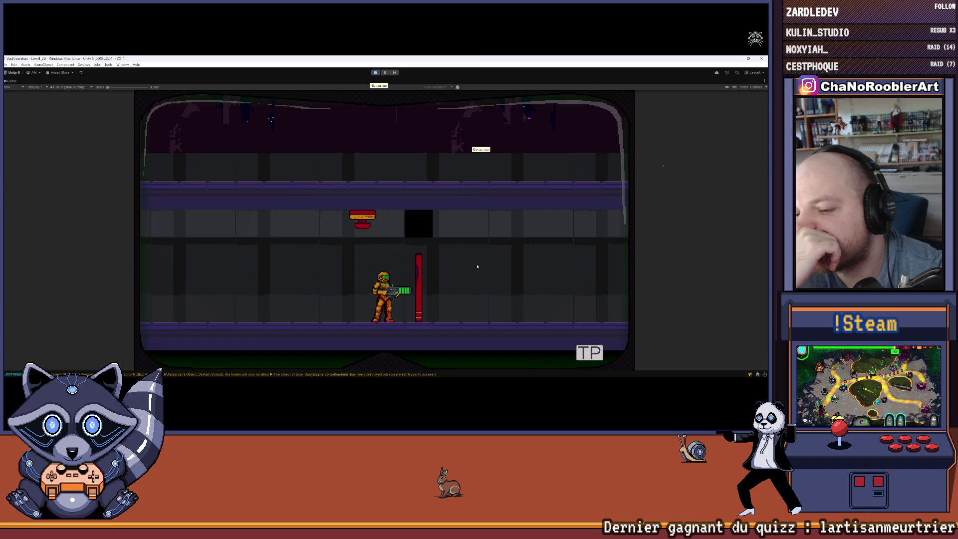
{"action": "key", "text": "d"}
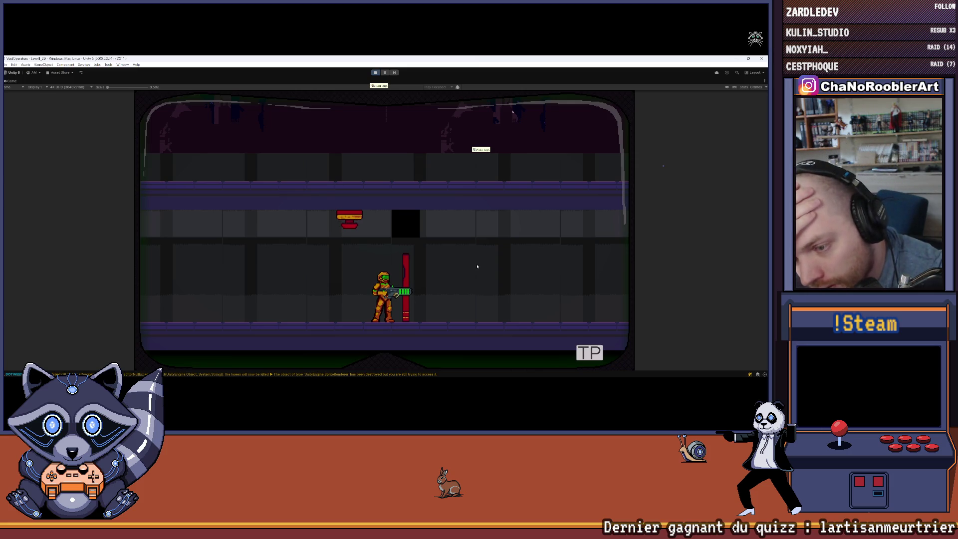
Walk the character through the opened door and back, aiming upward.
{"action": "key", "text": "a"}
{"action": "key", "text": "d"}
{"action": "key", "text": "w"}
{"action": "key", "text": "a"}
{"action": "key", "text": "d"}
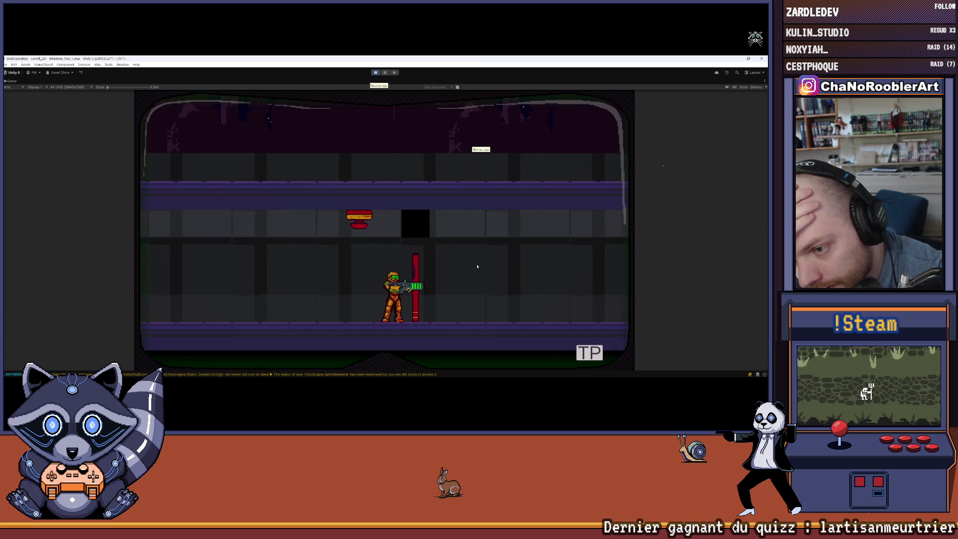
{"action": "key", "text": "a"}
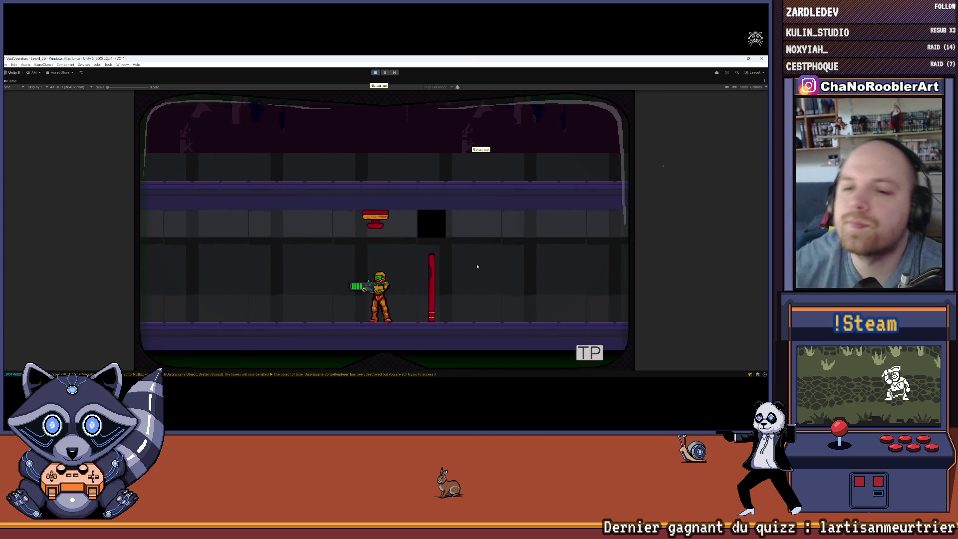
{"action": "key", "text": "w"}
{"action": "key", "text": "d"}
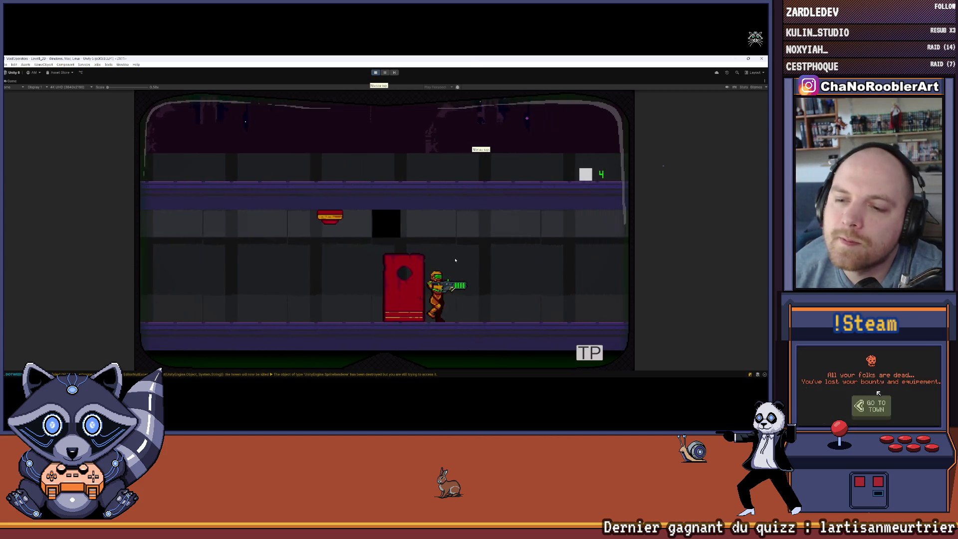
{"action": "key", "text": "a"}
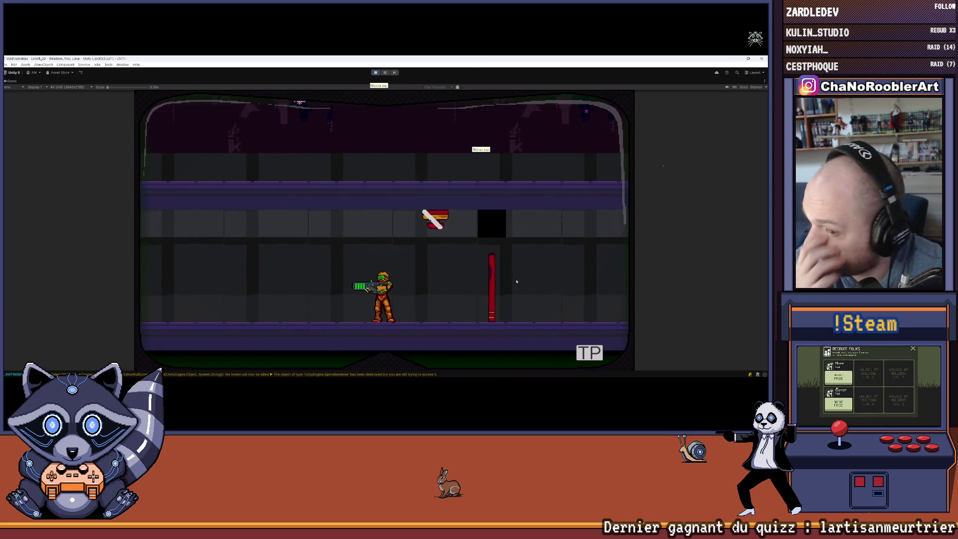
{"action": "key", "text": "d"}
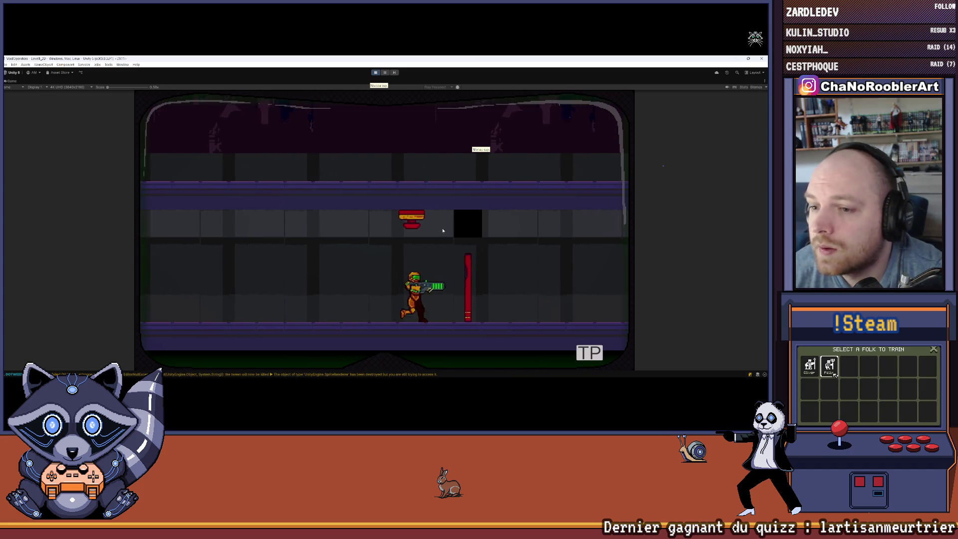
{"action": "key", "text": "a"}
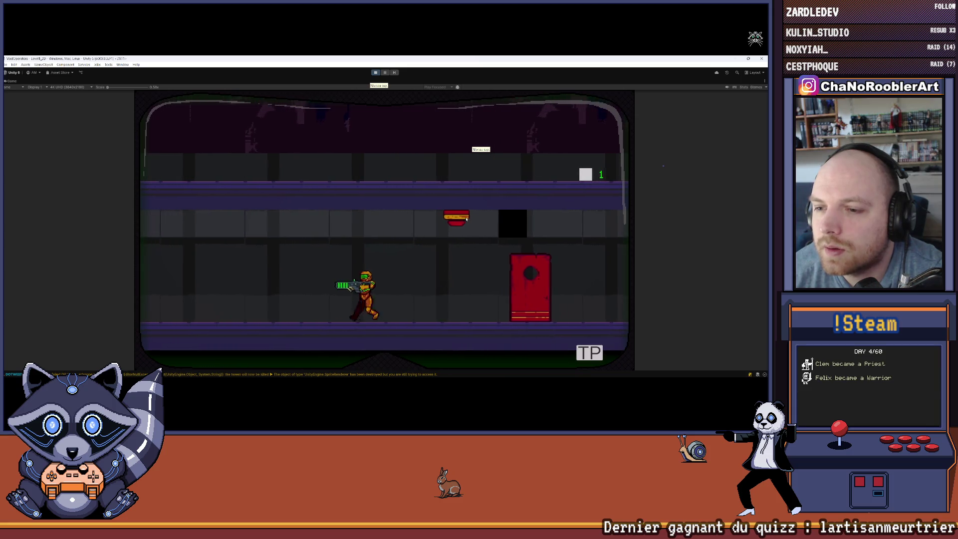
{"action": "key", "text": "d"}
{"action": "key", "text": "d"}
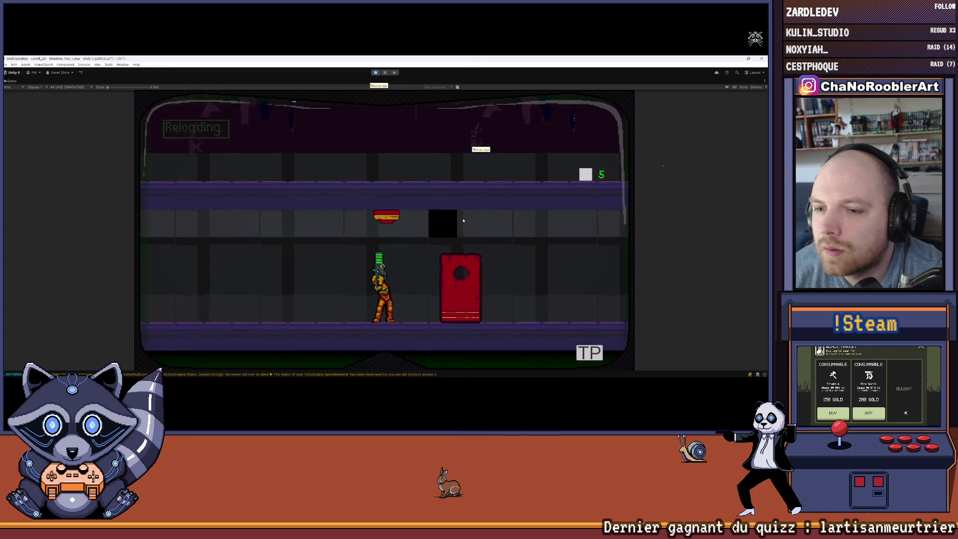
{"action": "key", "text": "a"}
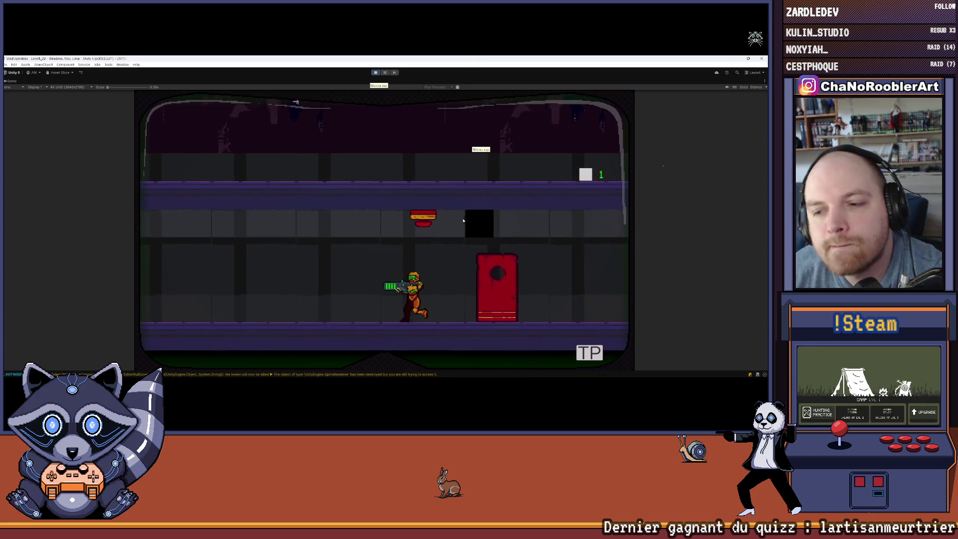
{"action": "key", "text": "d"}
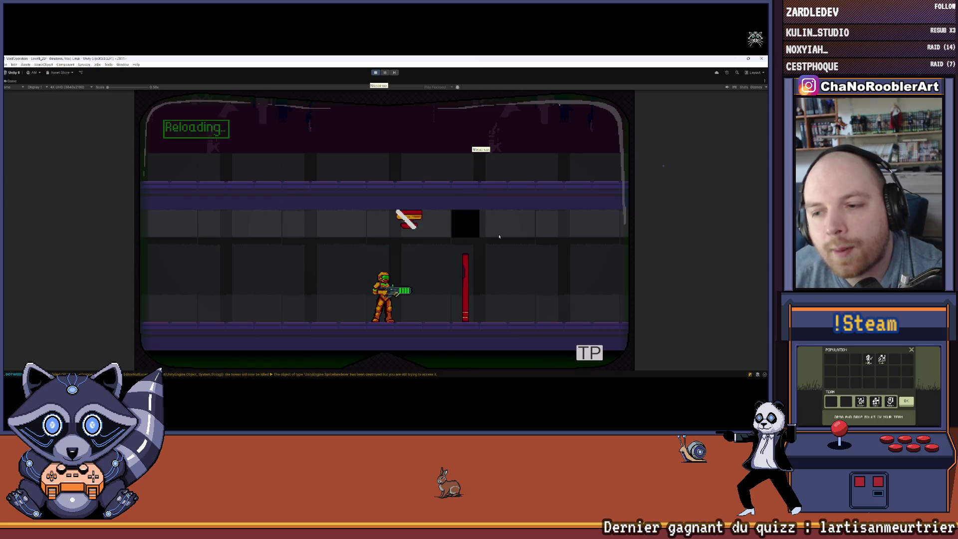
Fire at the red door a couple more times, then stop the play-test.
{"action": "left_click", "coordinate": [499, 236]}
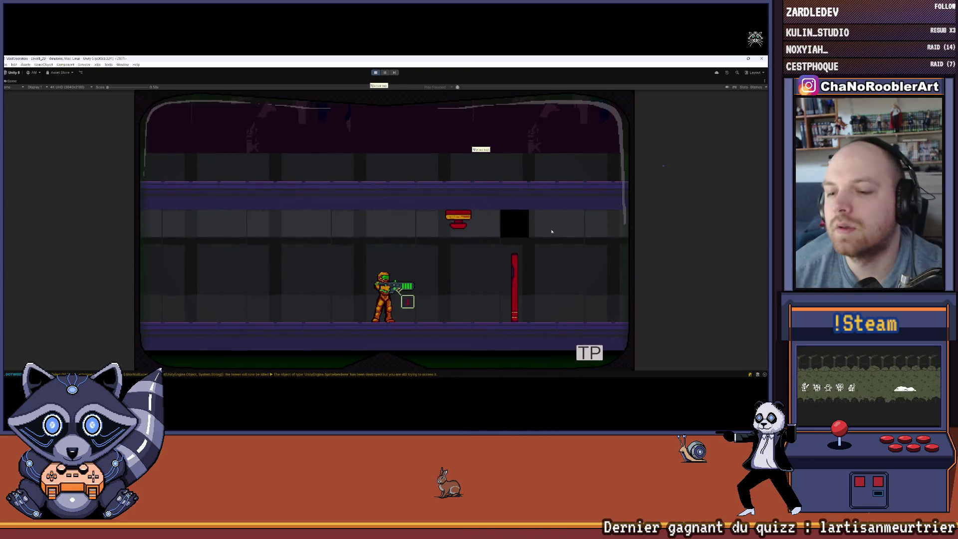
{"action": "key", "text": "d"}
{"action": "key", "text": "d"}
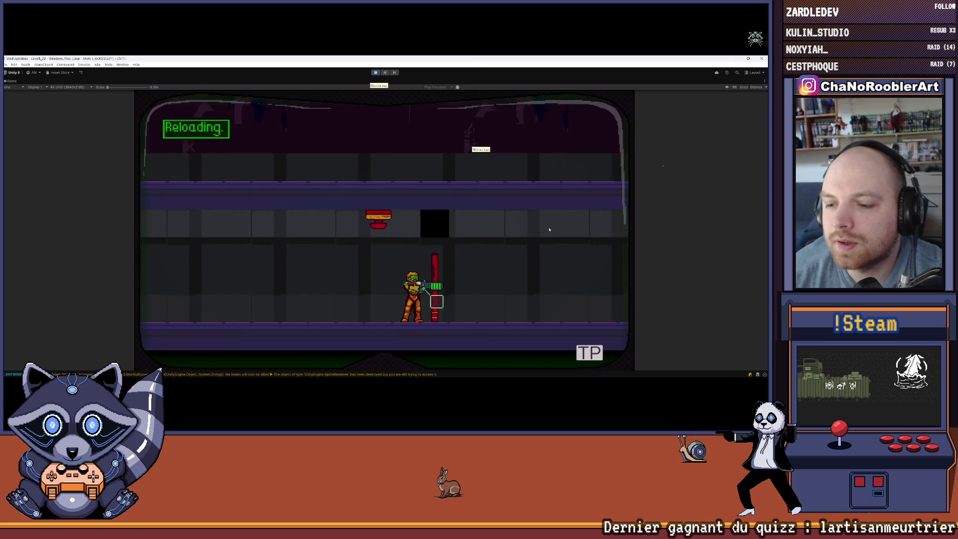
{"action": "left_click", "coordinate": [549, 230]}
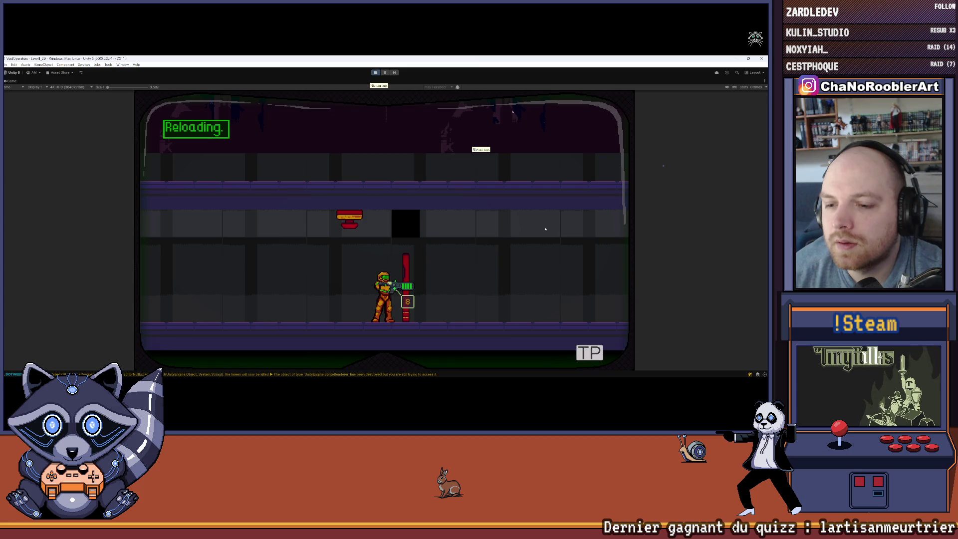
{"action": "key", "text": "a"}
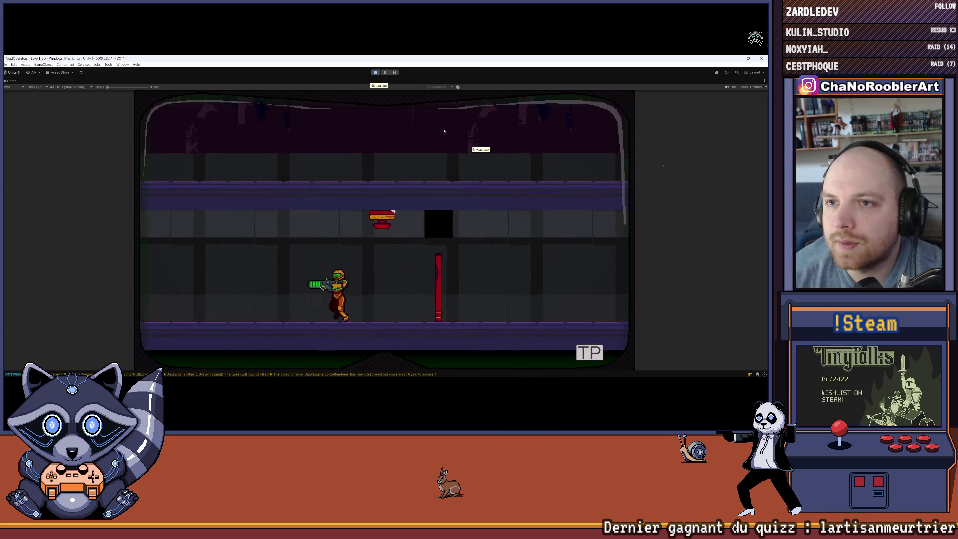
{"action": "key", "text": "d"}
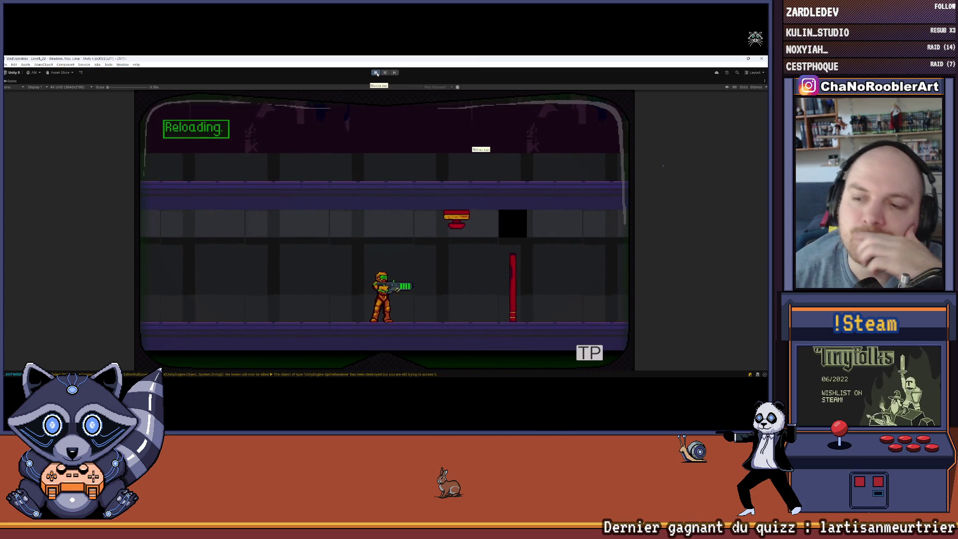
{"action": "left_click", "coordinate": [376, 73]}
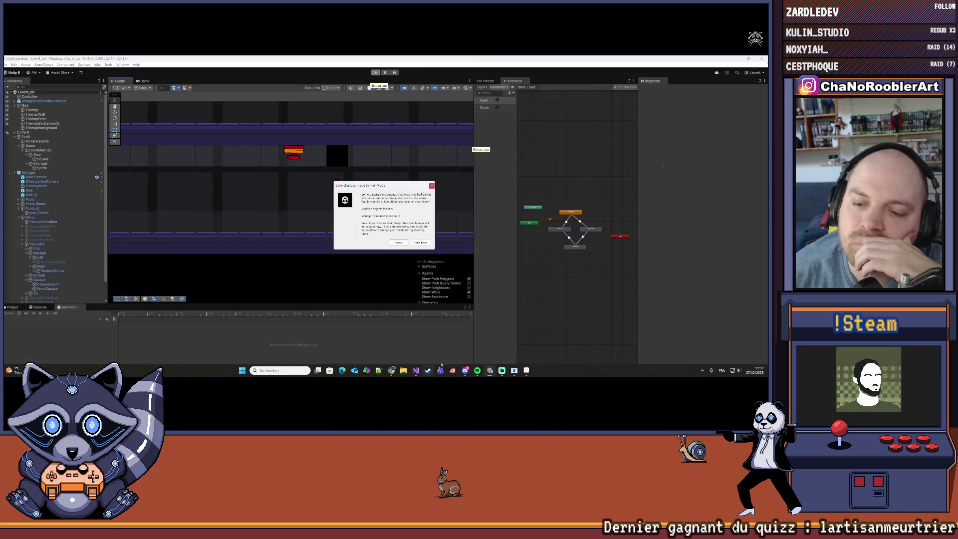
Dismiss the Play Mode changes prompt, select Door and frame it with F in the Scene view.
{"action": "left_click", "coordinate": [420, 242]}
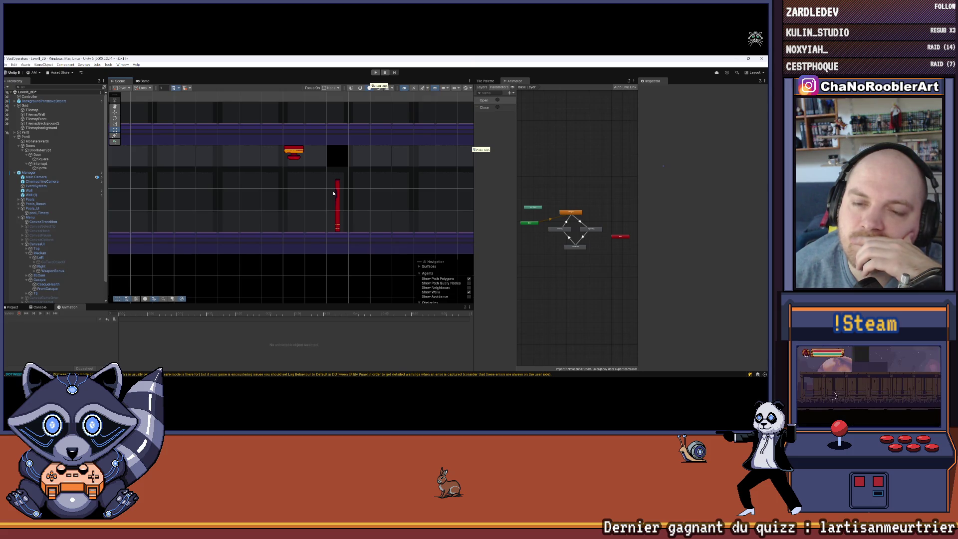
{"action": "left_click", "coordinate": [38, 155]}
{"action": "key", "text": "f"}
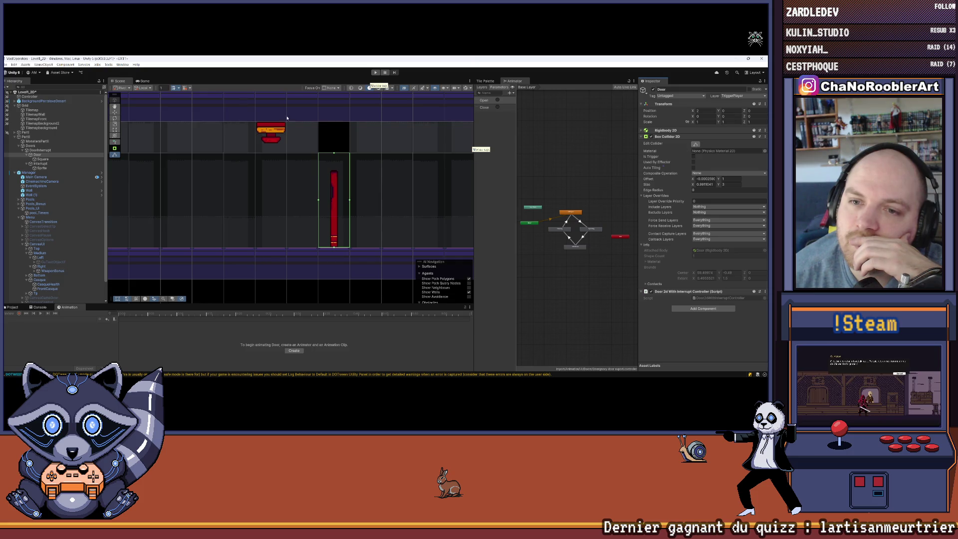
{"action": "left_click", "coordinate": [145, 82]}
{"action": "left_click", "coordinate": [123, 80]}
{"action": "left_click", "coordinate": [288, 149]}
{"action": "scroll", "coordinate": [299, 189], "scroll_direction": "down", "scroll_amount": 5}
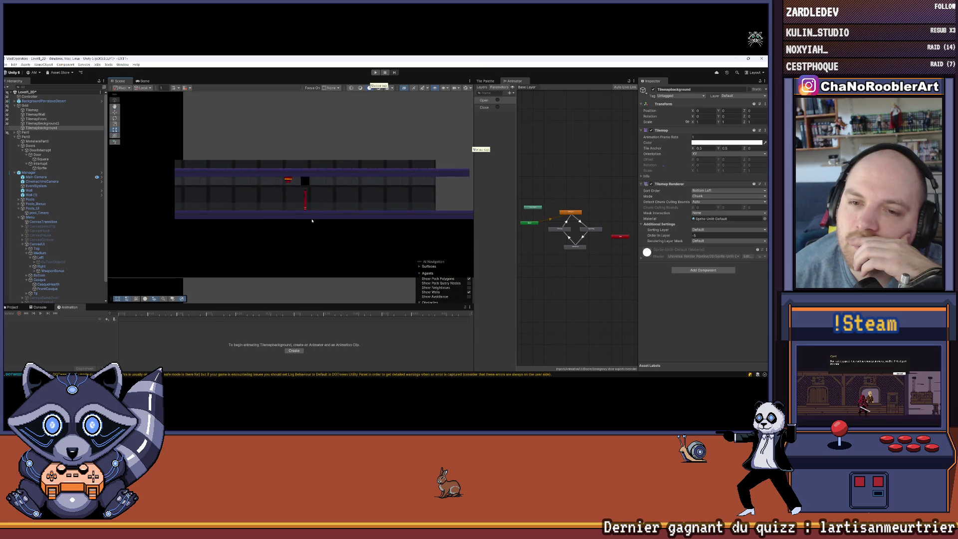
{"action": "scroll", "coordinate": [345, 249], "scroll_direction": "up", "scroll_amount": 1}
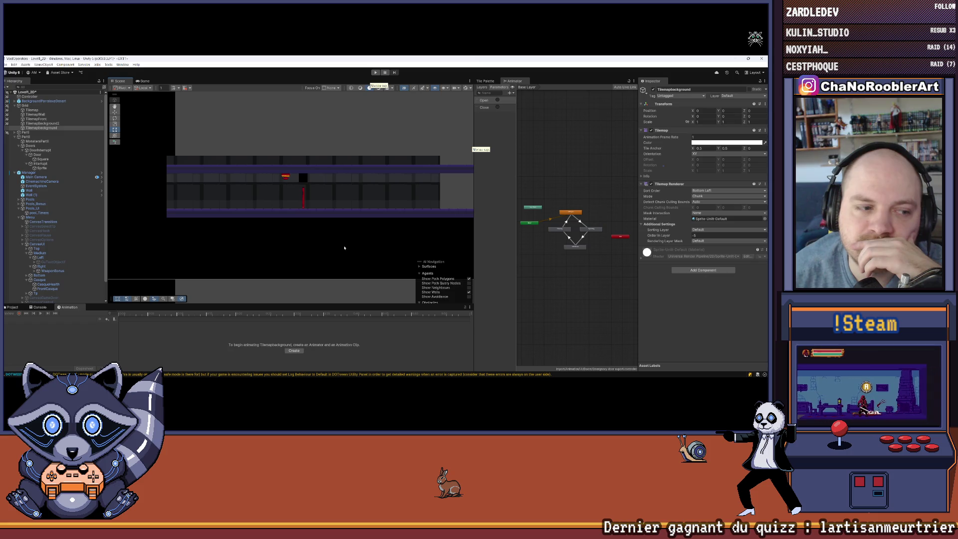
{"action": "scroll", "coordinate": [292, 184], "scroll_direction": "up", "scroll_amount": 5}
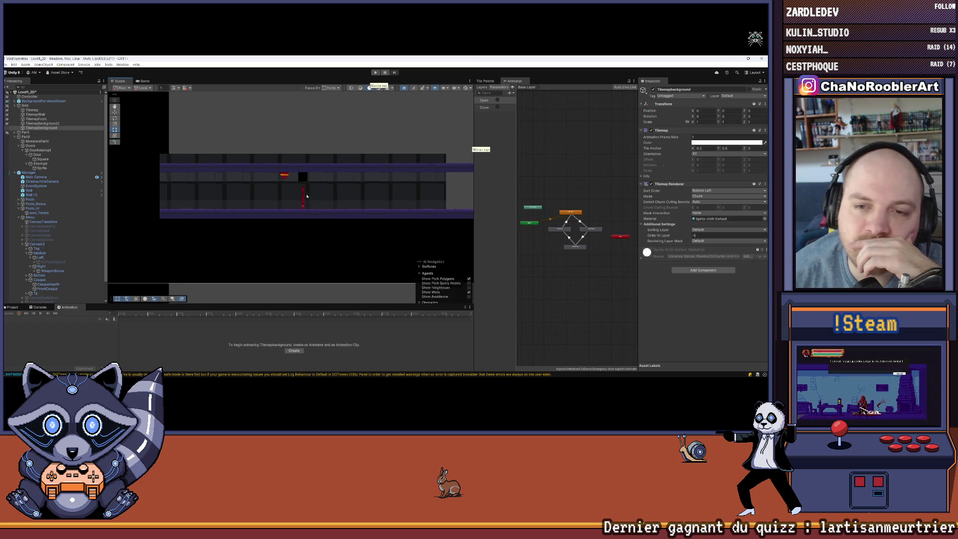
{"action": "left_click_drag", "start_coordinate": [354, 197], "coordinate": [361, 203]}
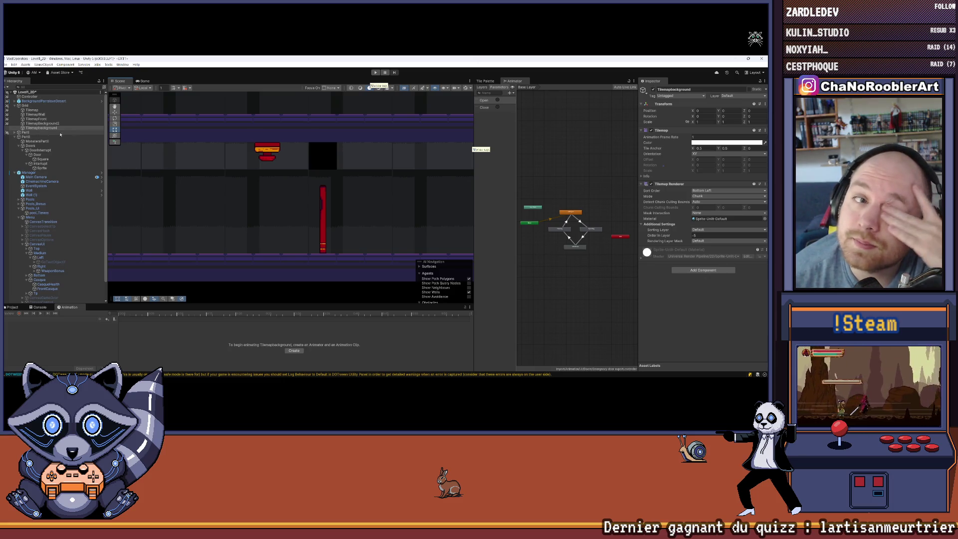
{"action": "left_click", "coordinate": [36, 154]}
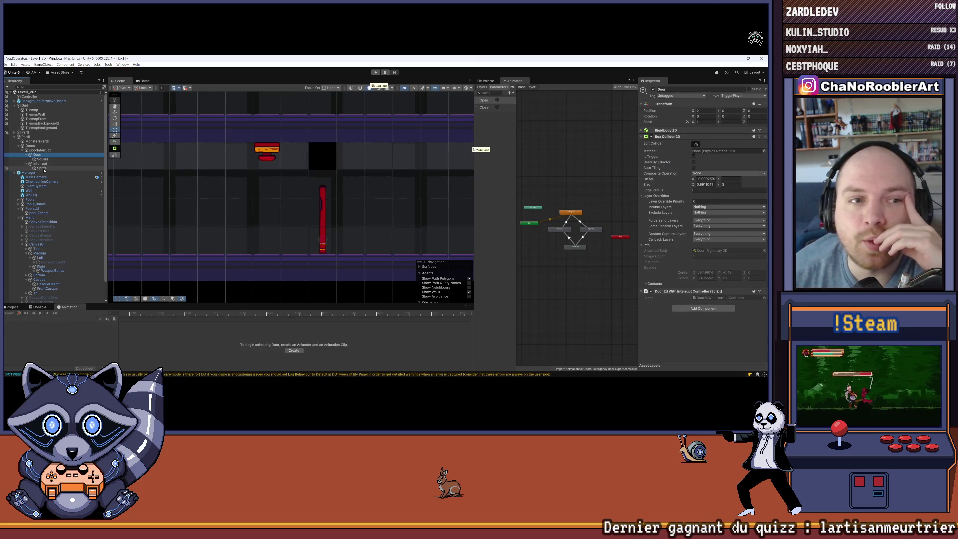
Select Square, then Sprite, then Door so the Animator shows SpeedMultiplicator and Off parameters.
{"action": "left_click", "coordinate": [44, 159]}
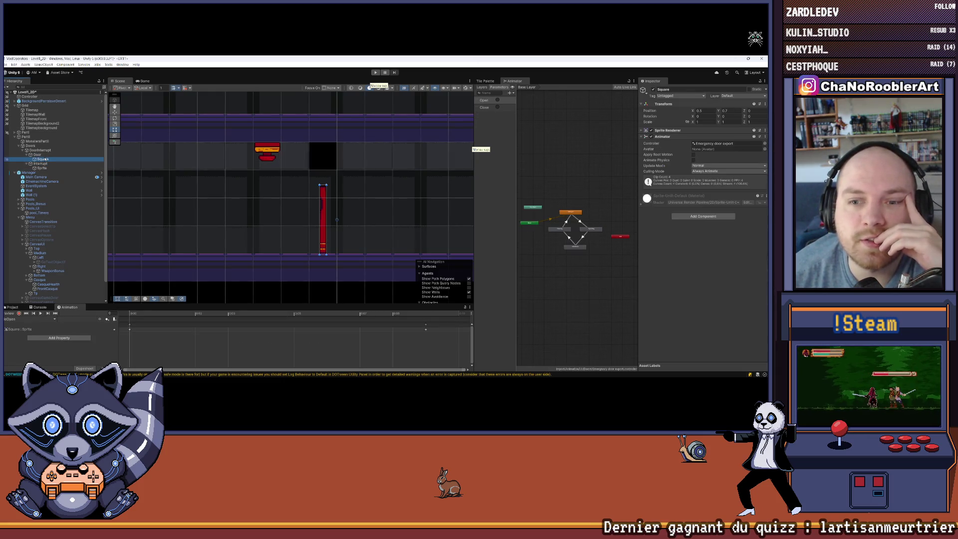
{"action": "left_click", "coordinate": [44, 154]}
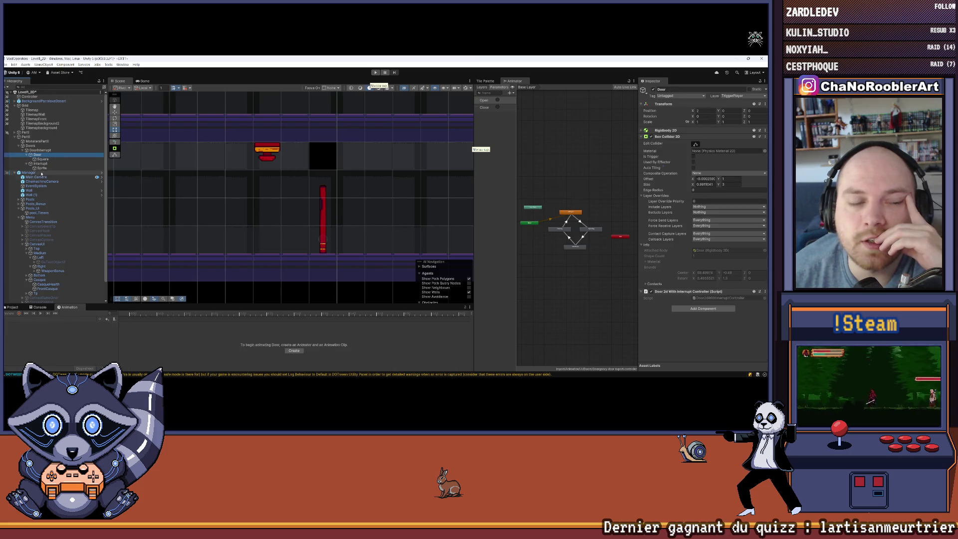
{"action": "left_click", "coordinate": [44, 168]}
{"action": "left_click", "coordinate": [44, 154]}
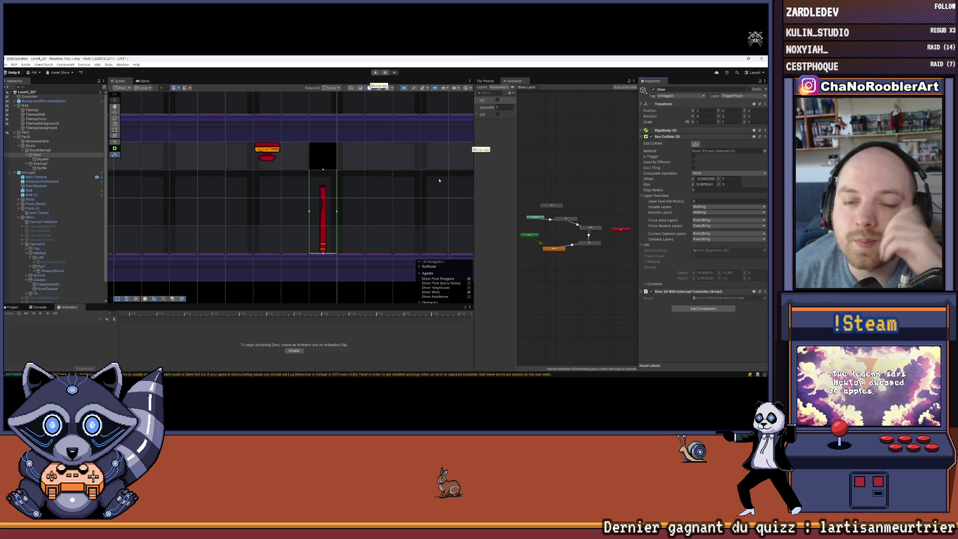
{"action": "key", "text": "f"}
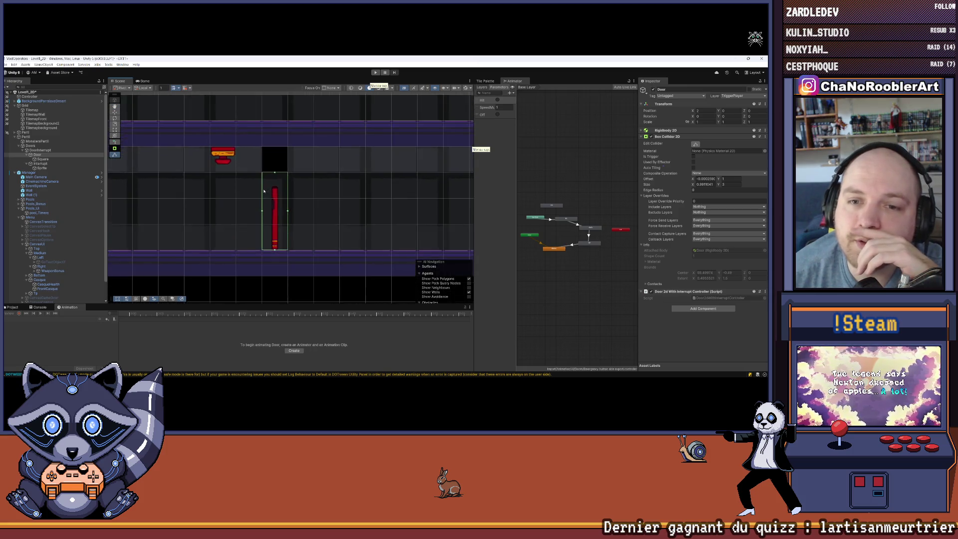
{"action": "scroll", "coordinate": [263, 191], "scroll_direction": "up", "scroll_amount": 3}
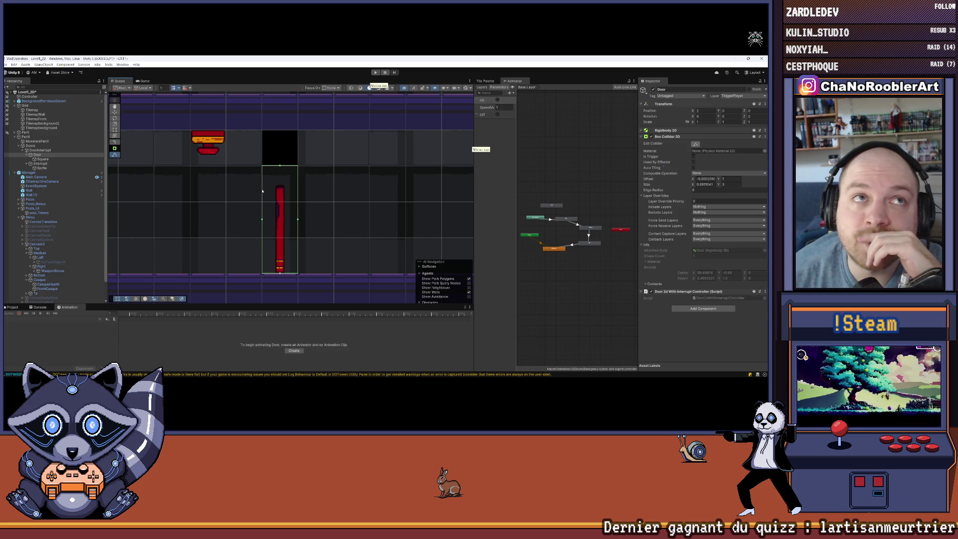
{"action": "left_click_drag", "start_coordinate": [330, 195], "coordinate": [355, 214]}
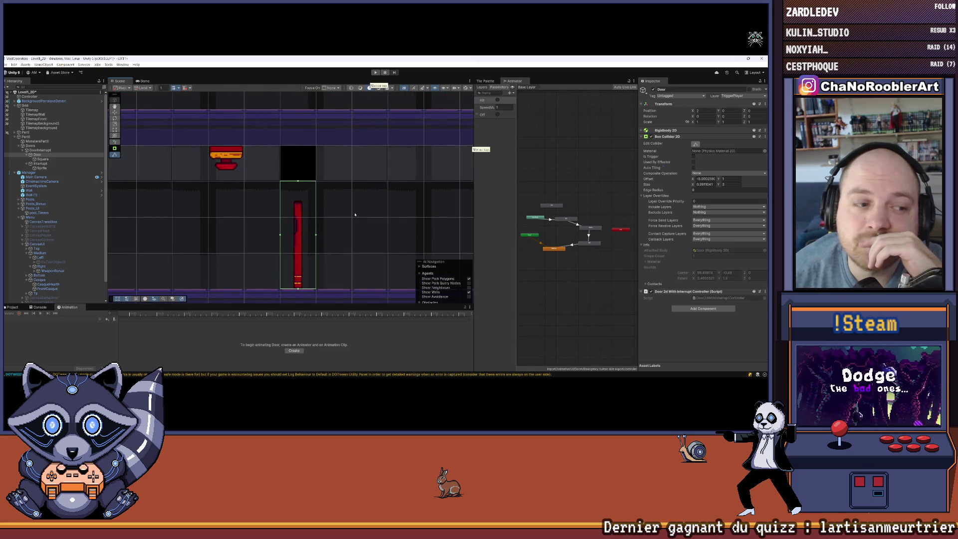
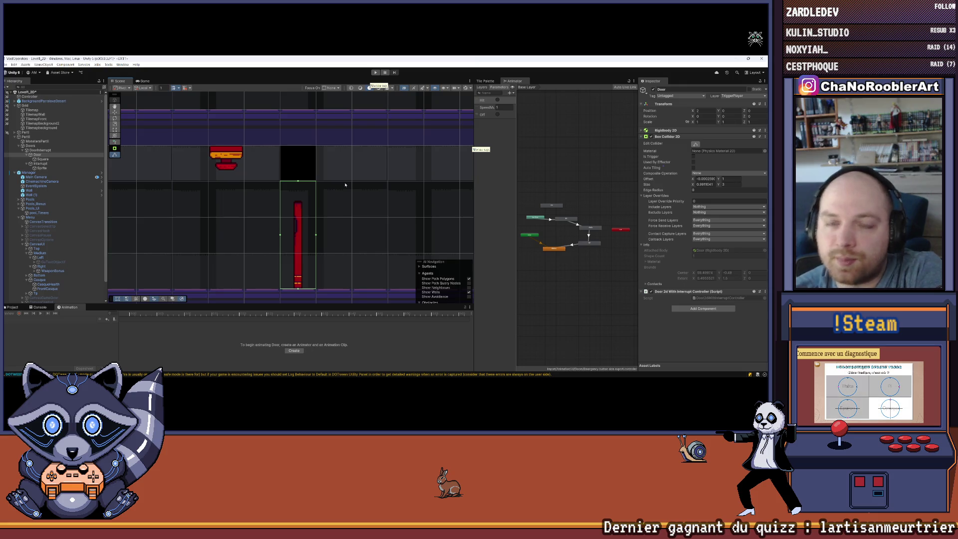
Zoom out in the Scene view to check the door, then start the level in Play mode.
{"action": "scroll", "coordinate": [342, 229], "scroll_direction": "down", "scroll_amount": 4}
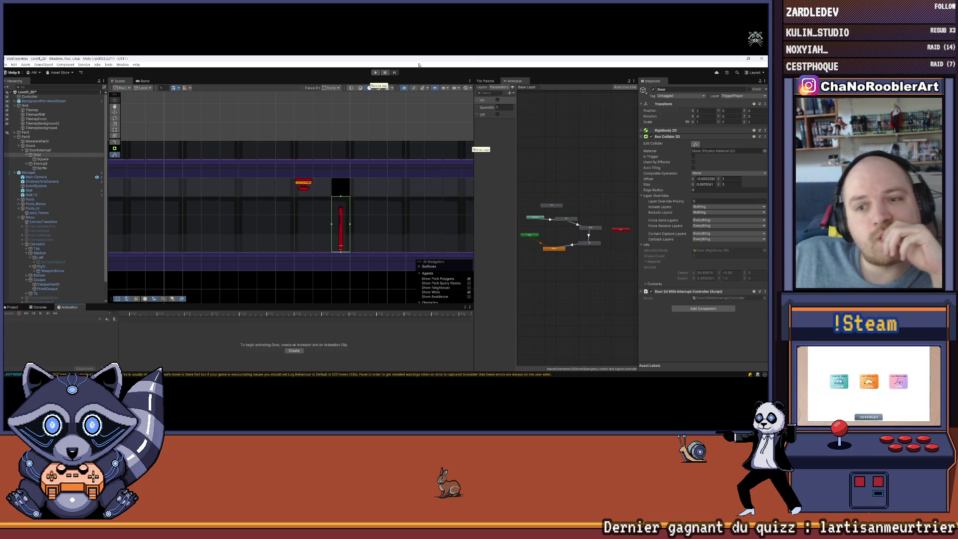
{"action": "left_click", "coordinate": [375, 72]}
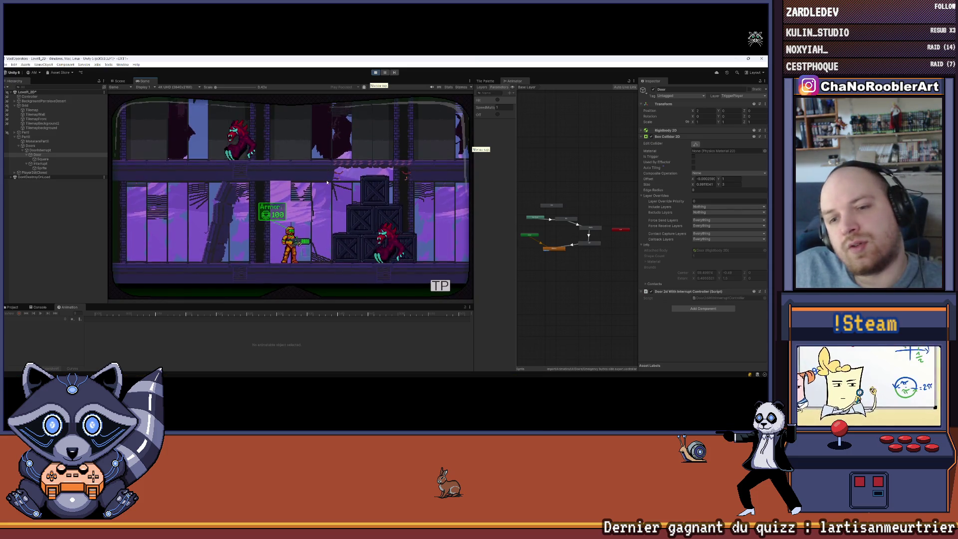
Walk the player right past the enemy toward the red pillar.
{"action": "key", "text": "d"}
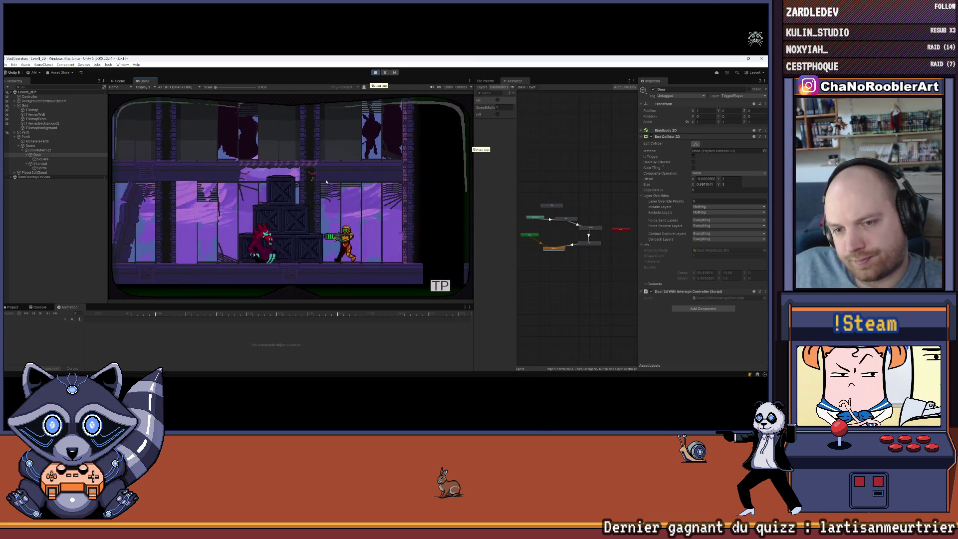
{"action": "key", "text": "a"}
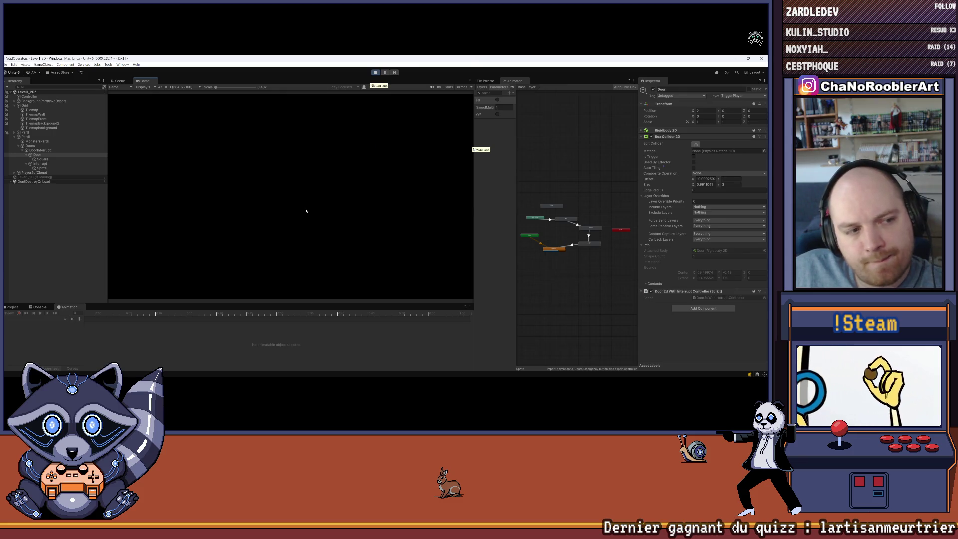
{"action": "key", "text": "d"}
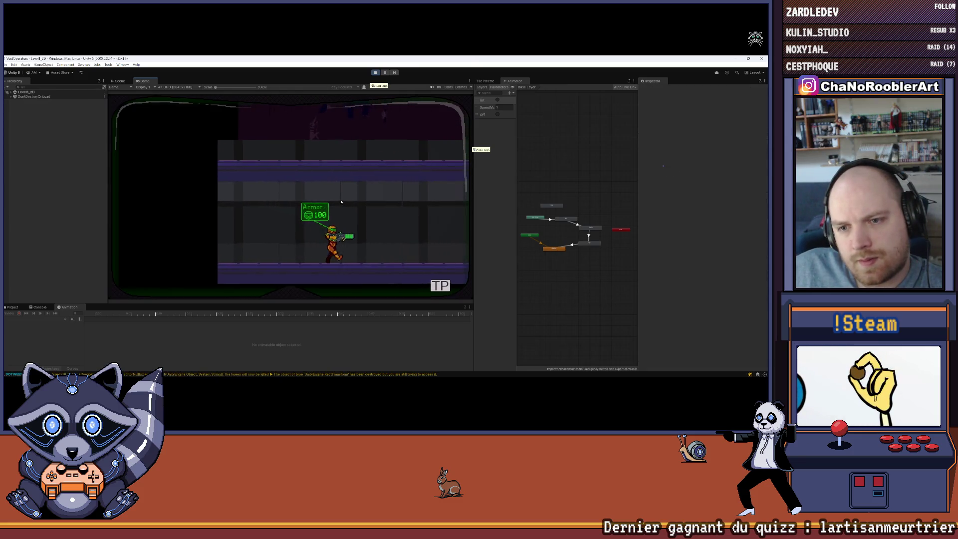
{"action": "key", "text": "d"}
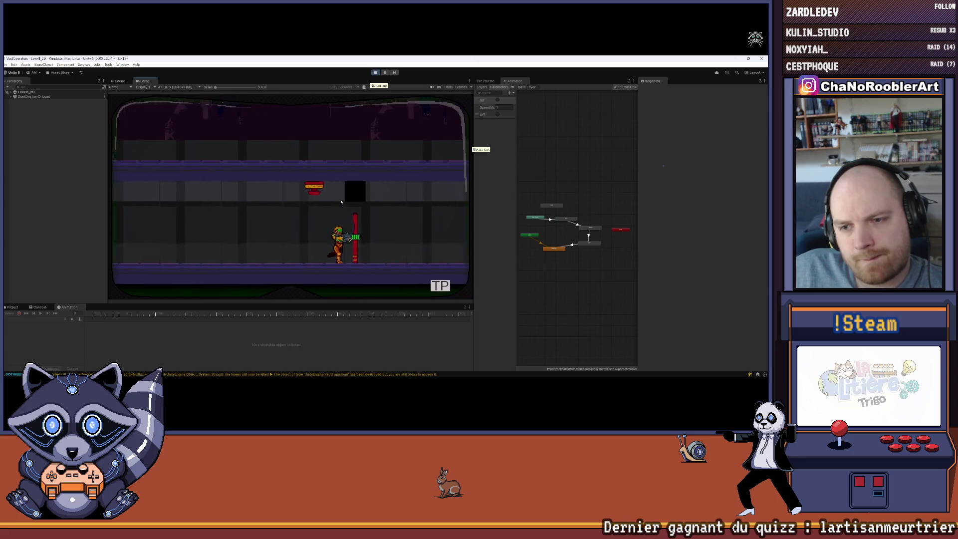
Reload, shoot the red pillar up close, and maximize the Game view.
{"action": "key", "text": "r"}
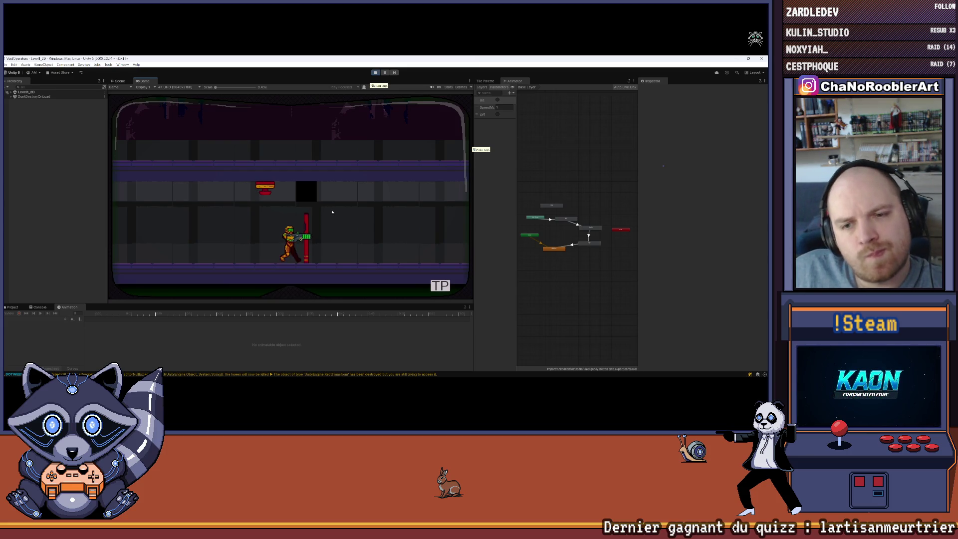
{"action": "key", "text": "a"}
{"action": "key", "text": "d"}
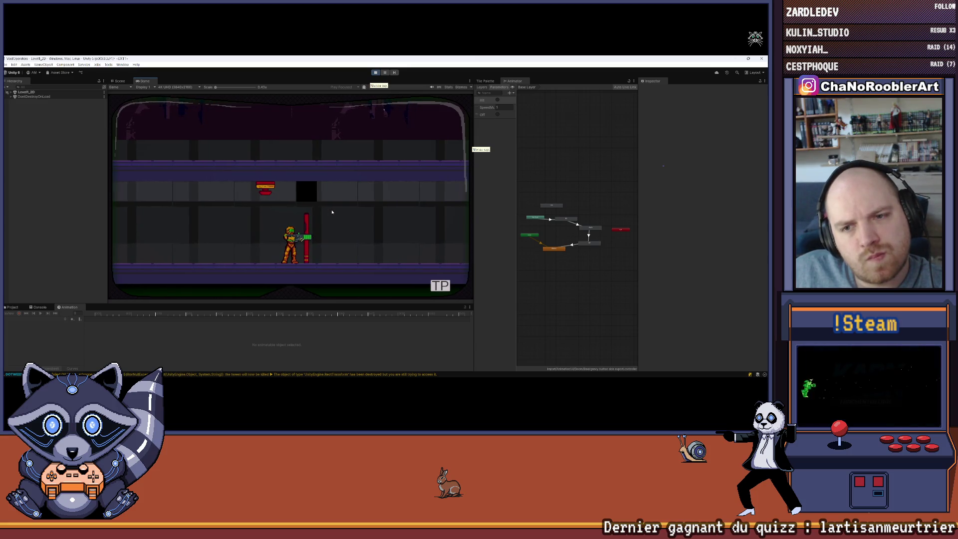
{"action": "left_click", "coordinate": [332, 212]}
{"action": "key", "text": "r"}
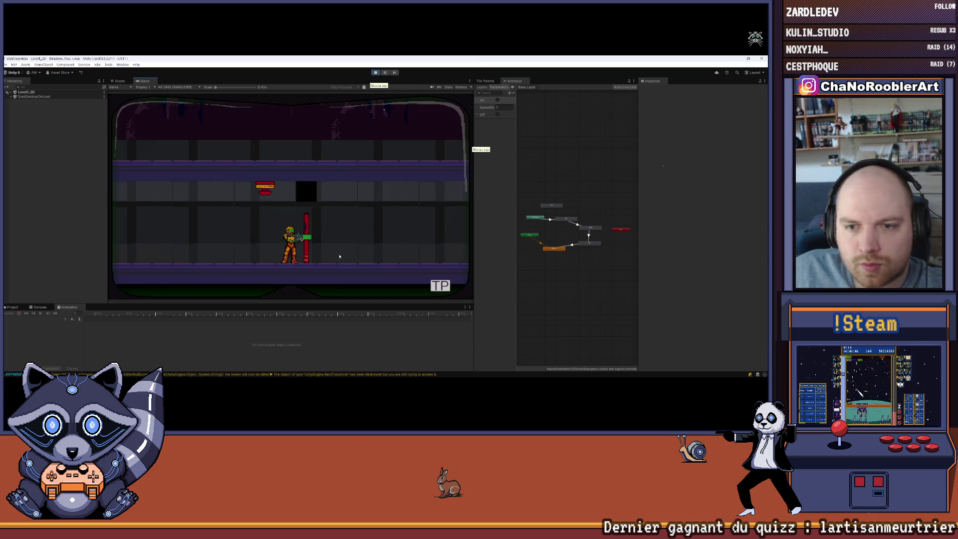
{"action": "left_click", "coordinate": [470, 81]}
{"action": "left_click", "coordinate": [486, 85]}
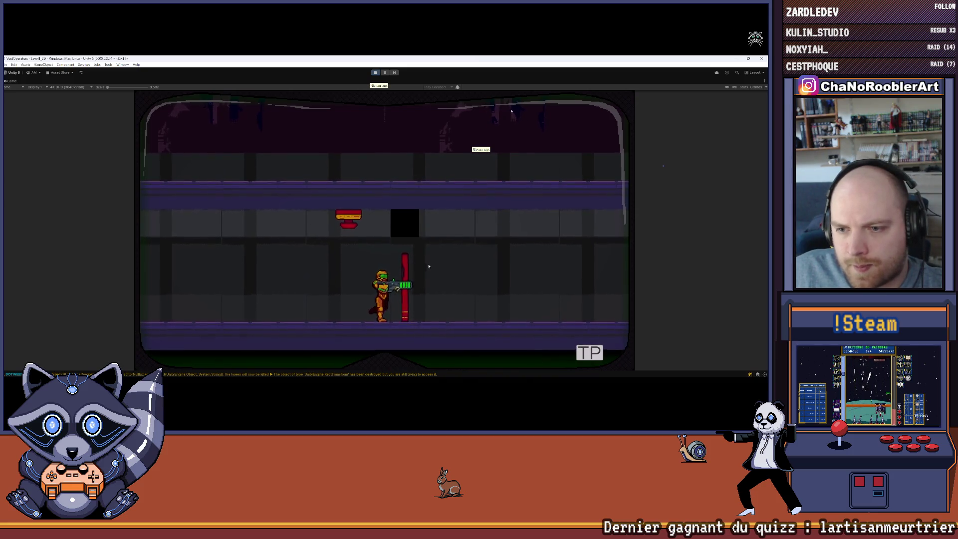
Maneuver the player toward the red pillar and fire at it aiming right.
{"action": "key", "text": "a"}
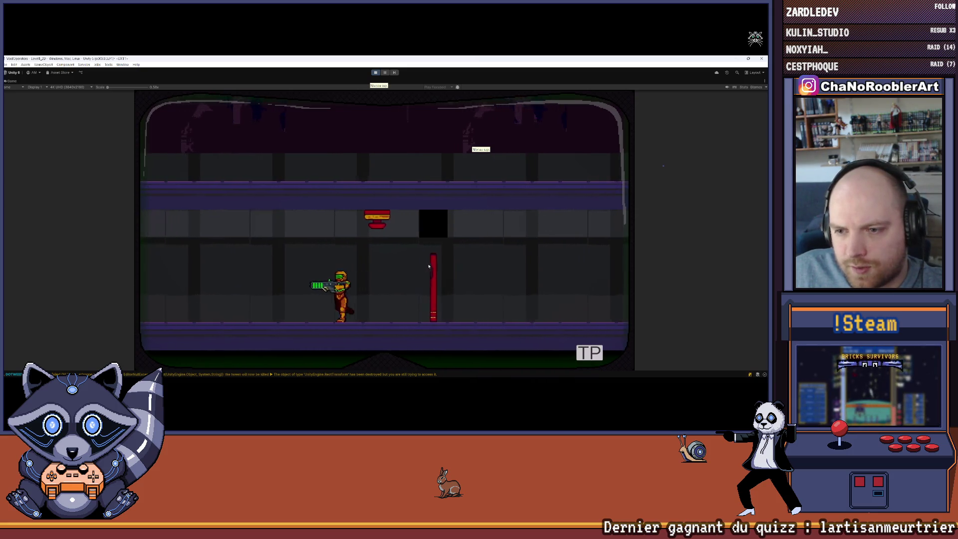
{"action": "key", "text": "d"}
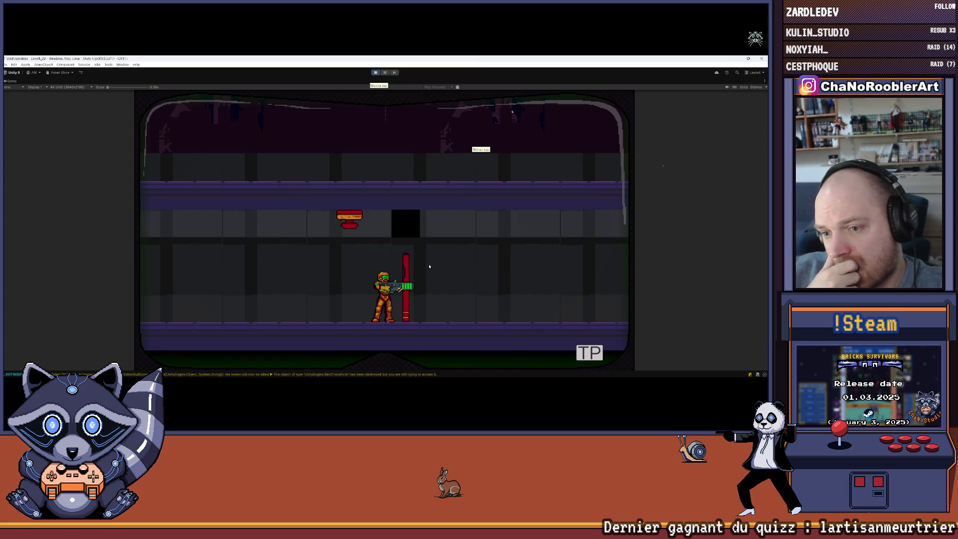
{"action": "key", "text": "a"}
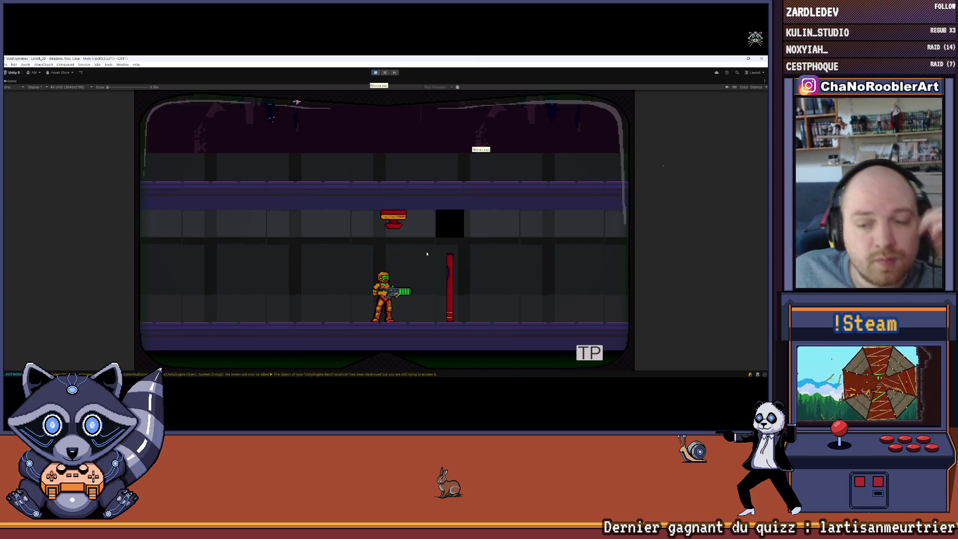
{"action": "key", "text": "d"}
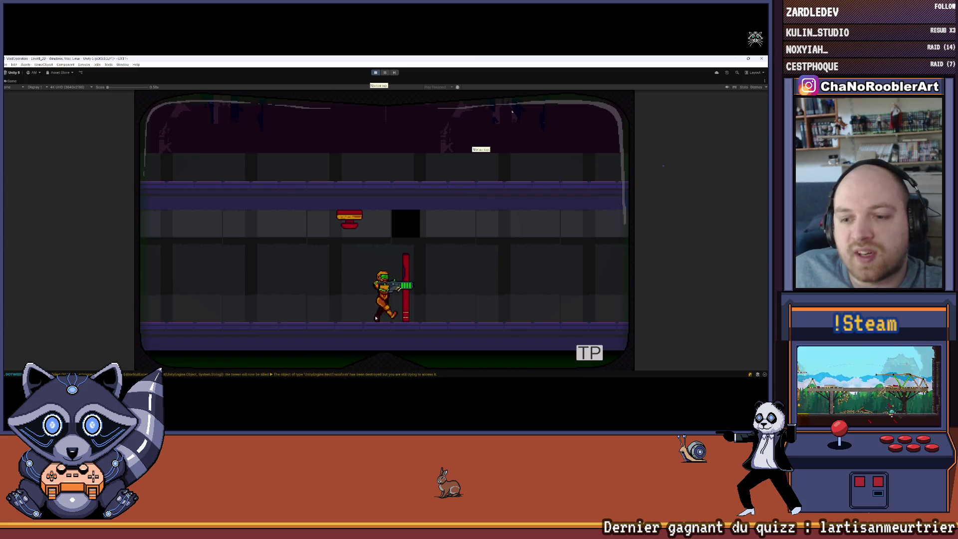
{"action": "key", "text": "a"}
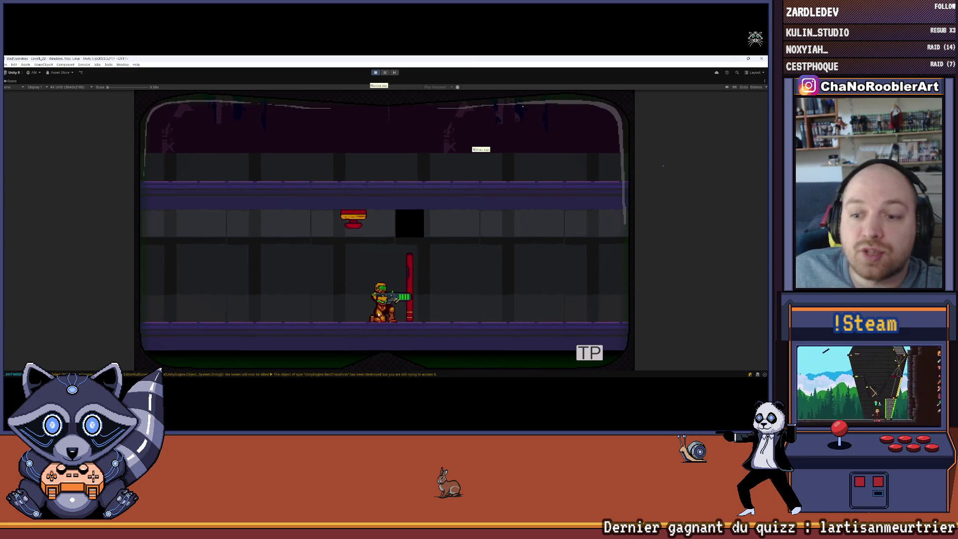
{"action": "key", "text": "d"}
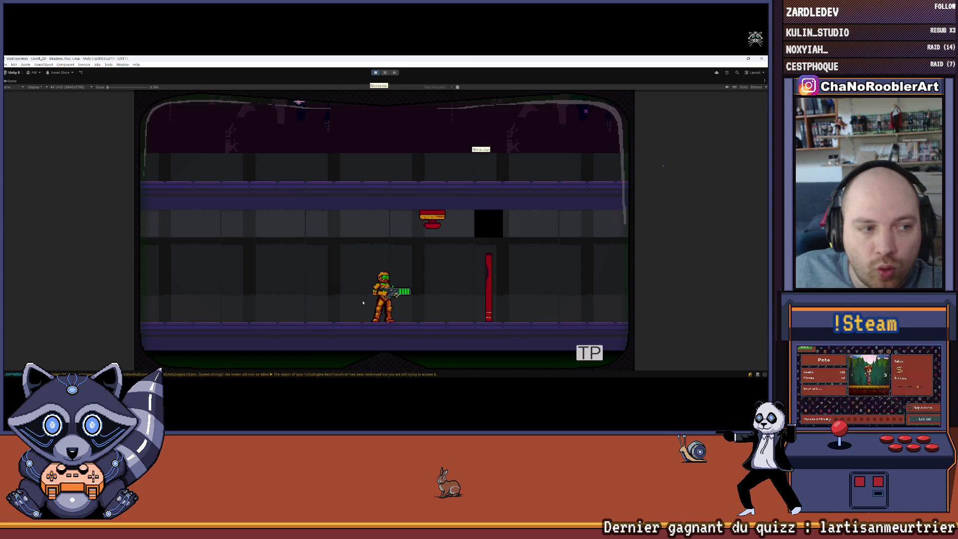
{"action": "key", "text": "d"}
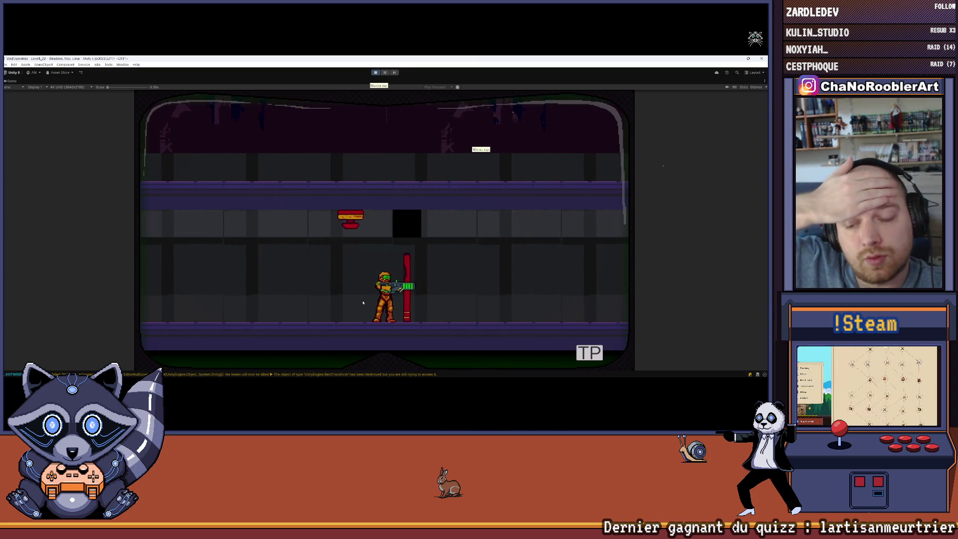
{"action": "key", "text": "d"}
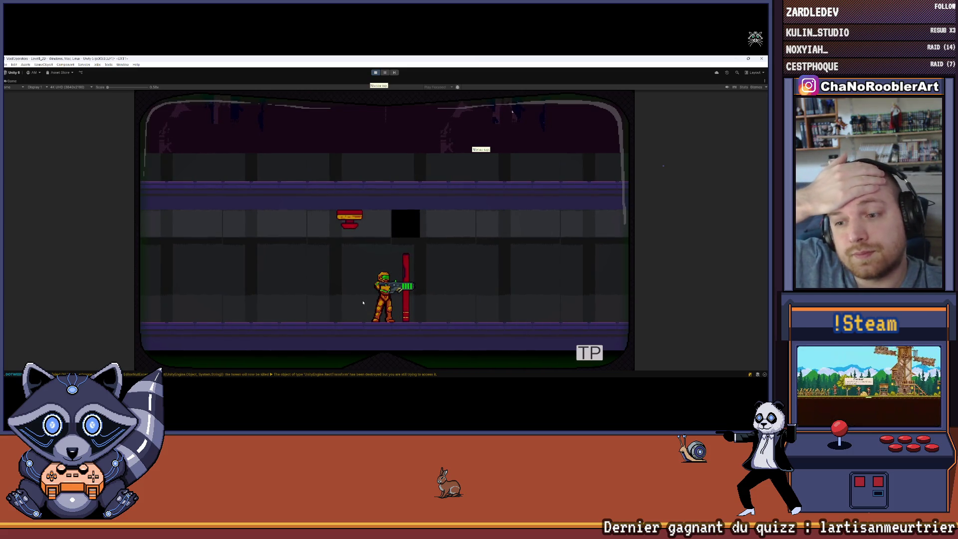
{"action": "left_click", "coordinate": [434, 272]}
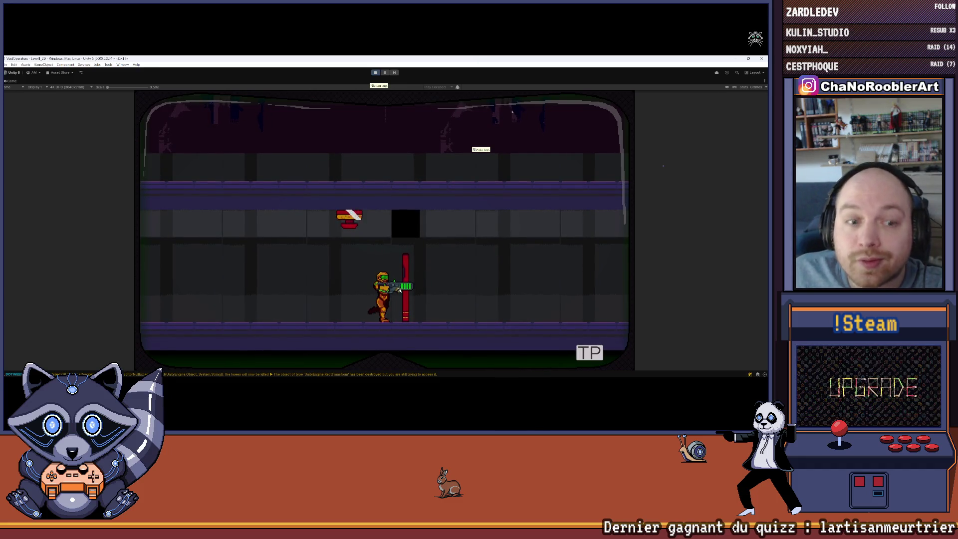
Reload and walk past the red door, aiming diagonally up-left.
{"action": "key", "text": "a"}
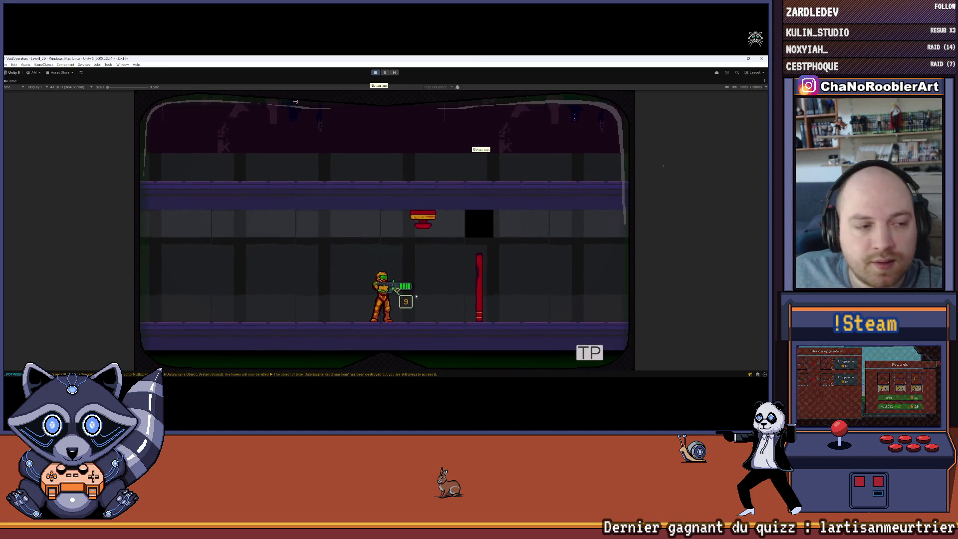
{"action": "key", "text": "r"}
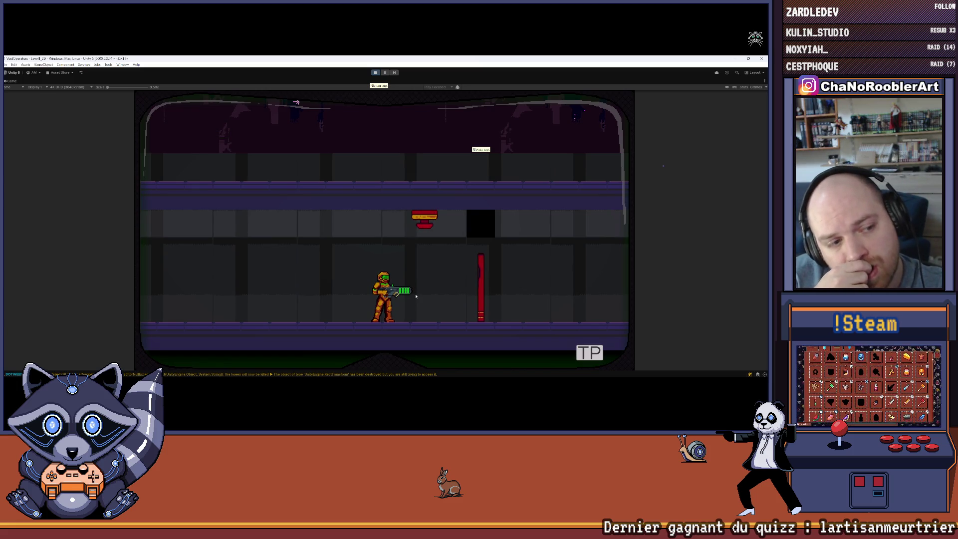
{"action": "key", "text": "d"}
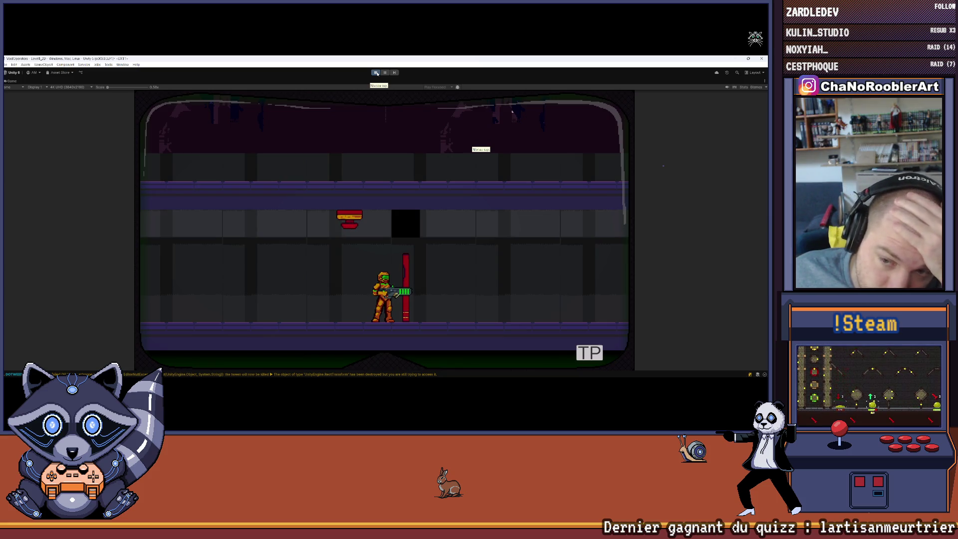
{"action": "key", "text": "Left"}
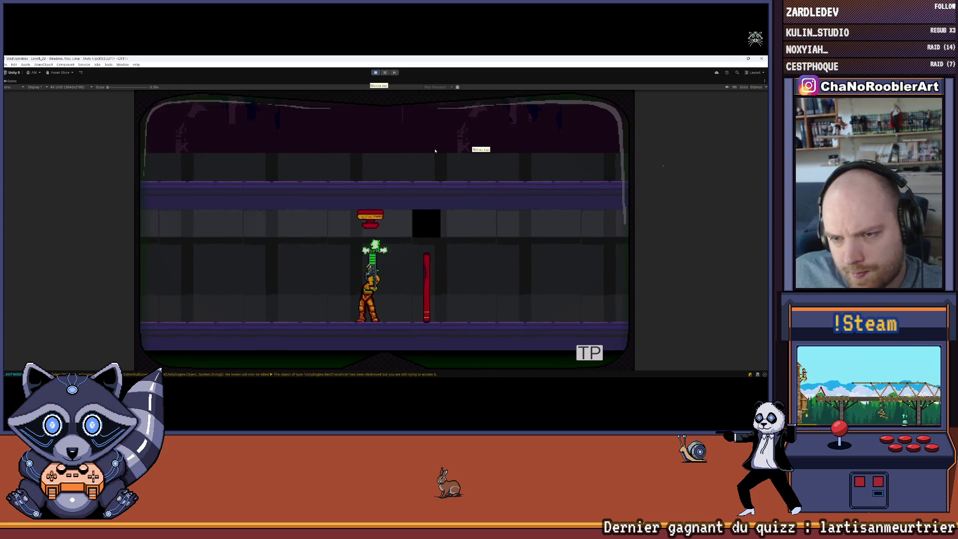
{"action": "key", "text": "Right"}
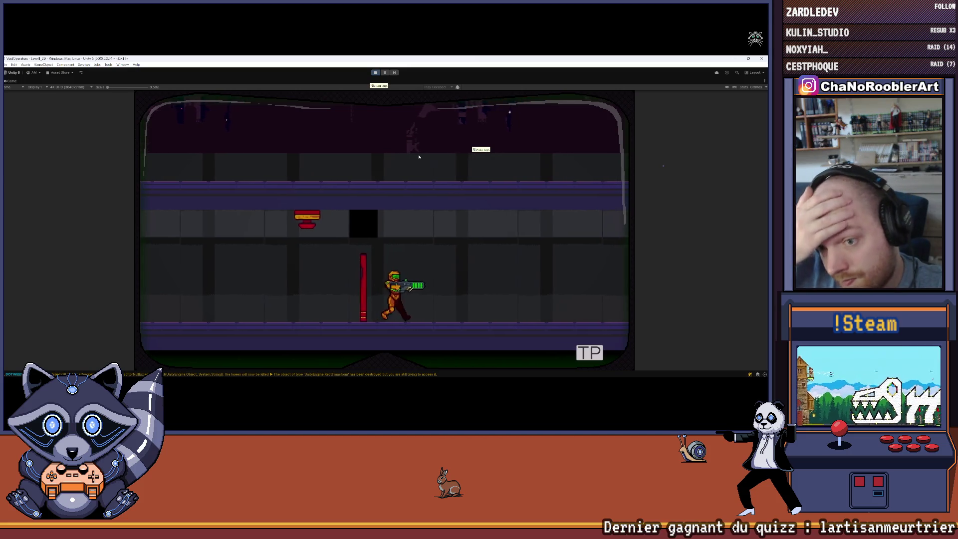
{"action": "key", "text": "Left"}
{"action": "key", "text": "Up"}
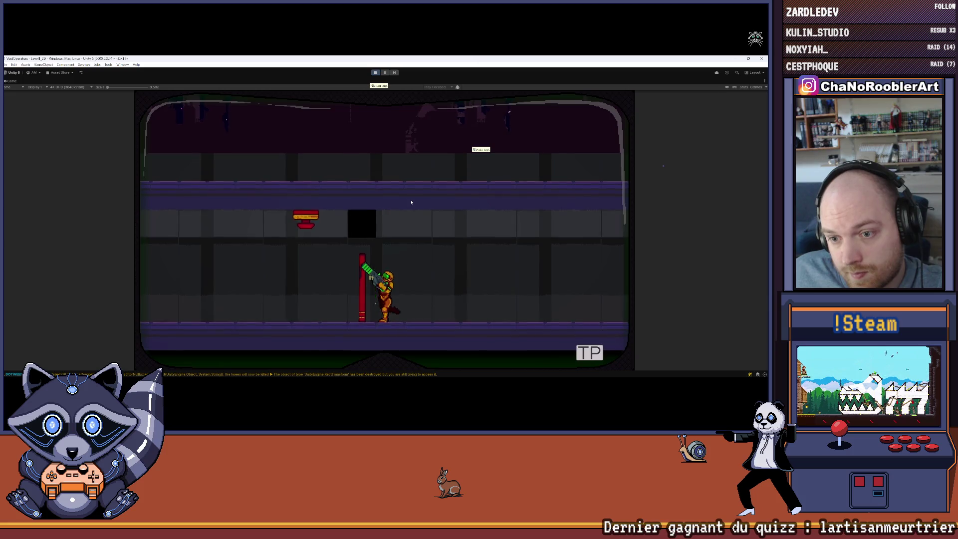
{"action": "key", "text": "Right"}
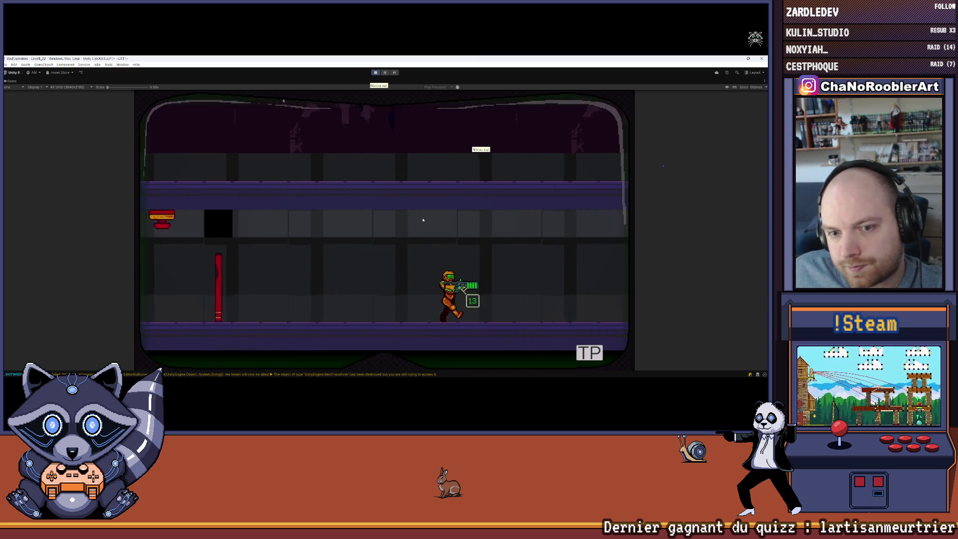
Jump toward the red door, shoot the red interrupt above it, then stop the game.
{"action": "key", "text": "Left"}
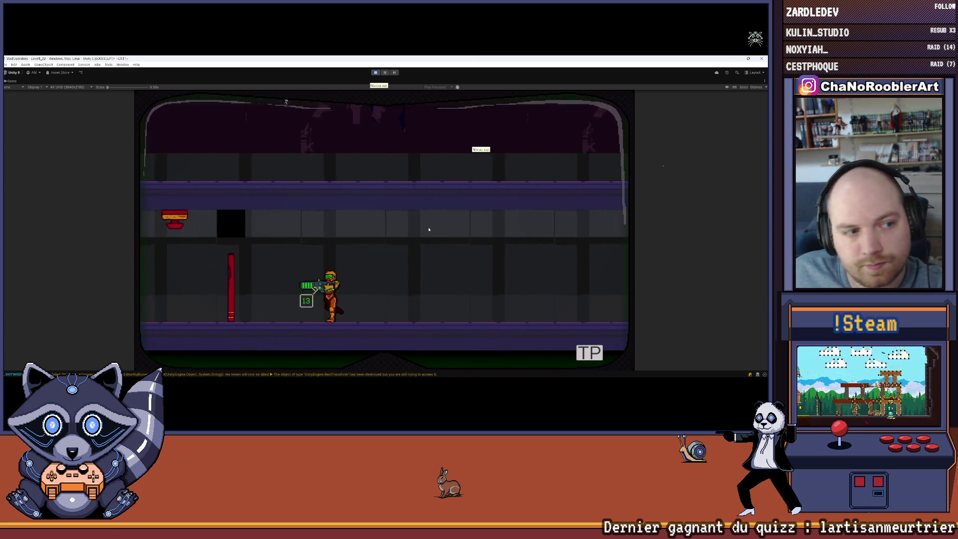
{"action": "key", "text": "space"}
{"action": "key", "text": "Right"}
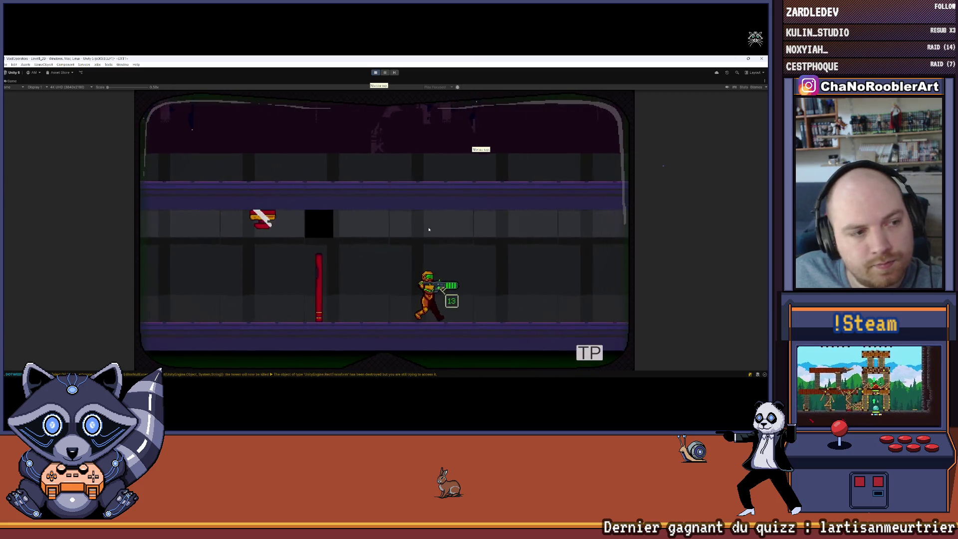
{"action": "key", "text": "Left"}
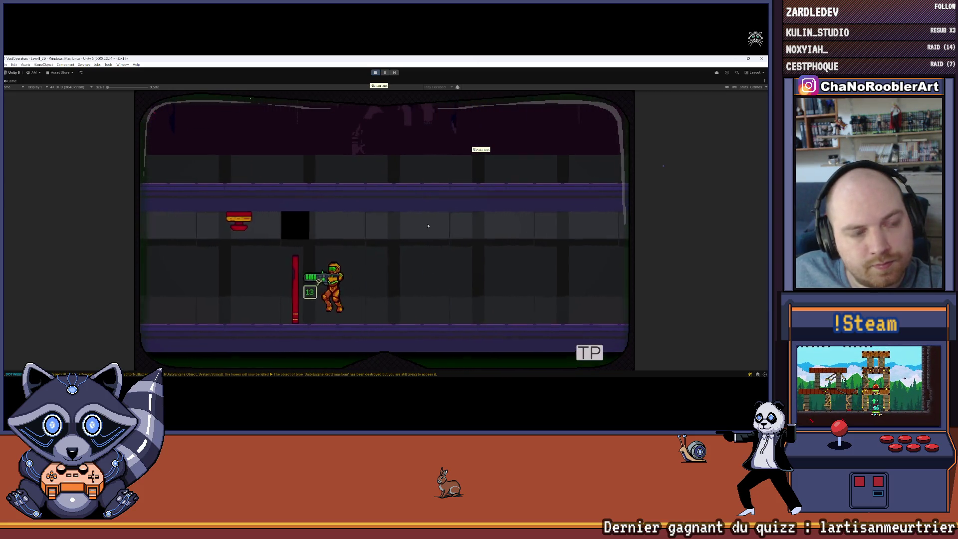
{"action": "key", "text": "space"}
{"action": "key", "text": "Right"}
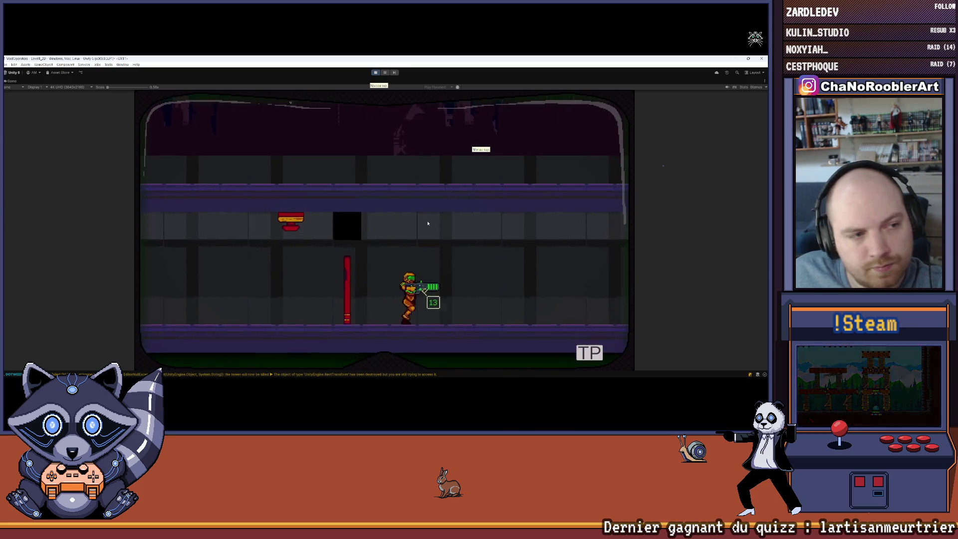
{"action": "key", "text": "Left"}
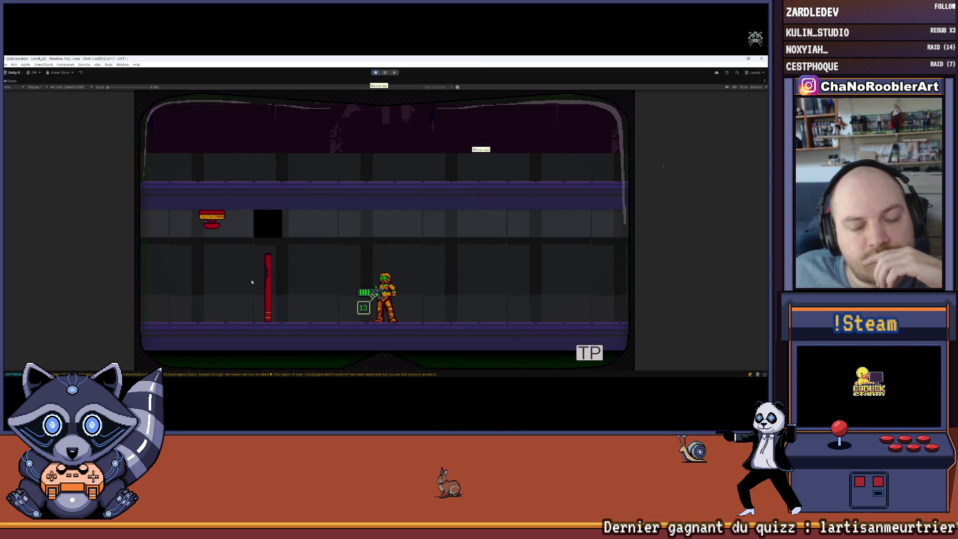
{"action": "key", "text": "Left"}
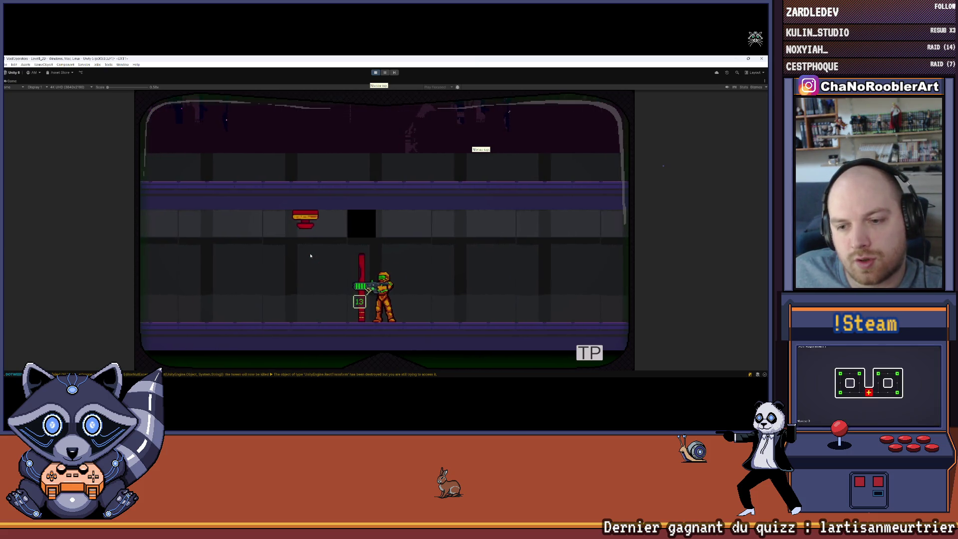
{"action": "key", "text": "Right"}
{"action": "key", "text": "Left"}
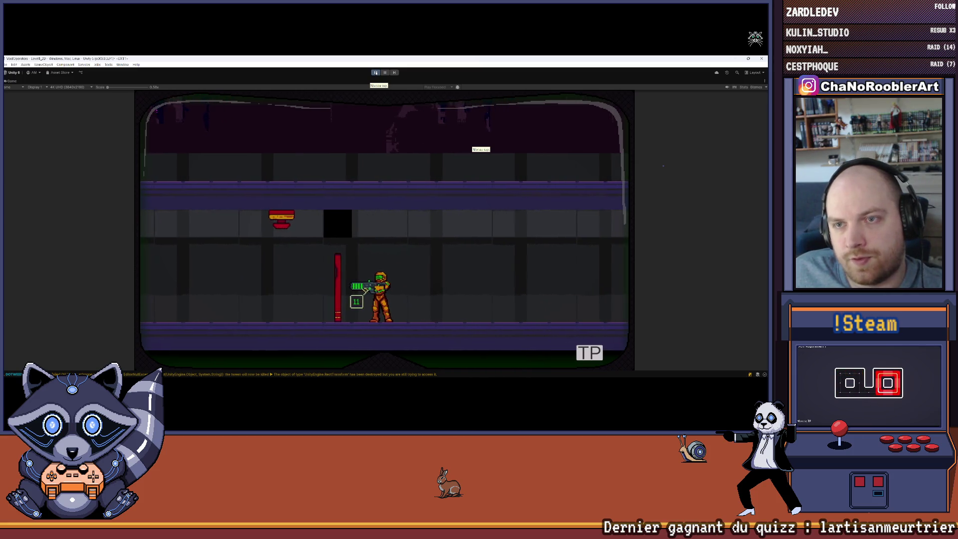
{"action": "left_click", "coordinate": [376, 72]}
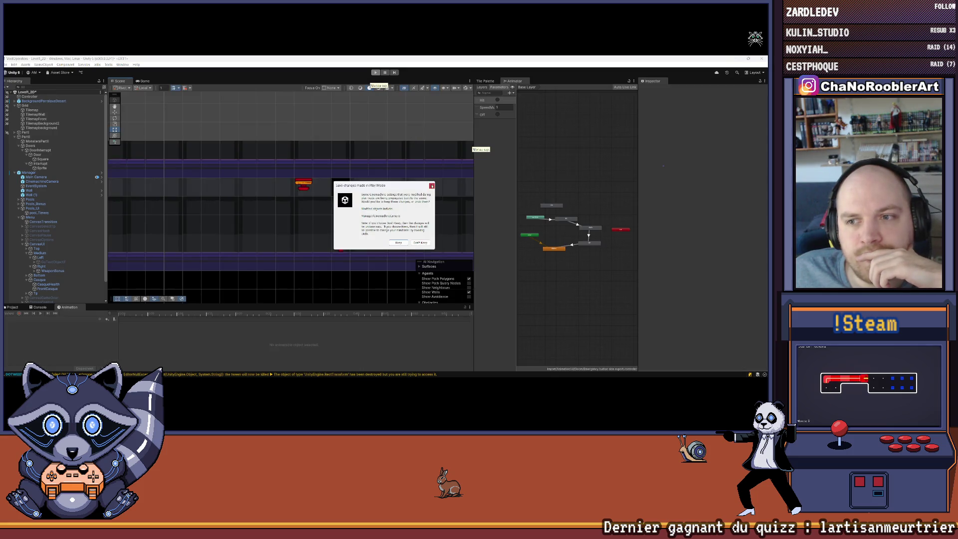
Zoom the Scene view, then switch to the door controller code in Visual Studio.
{"action": "scroll", "coordinate": [349, 212], "scroll_direction": "up", "scroll_amount": 2}
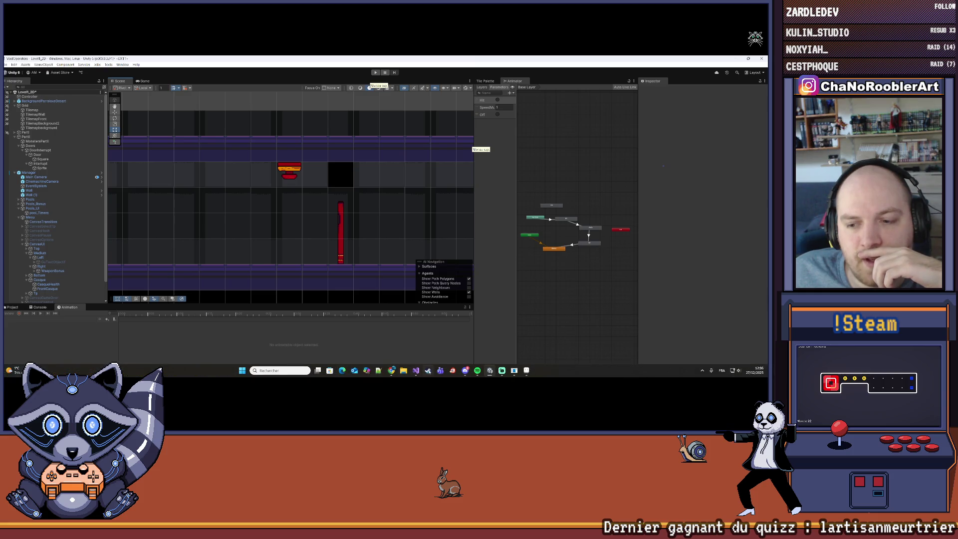
{"action": "left_click", "coordinate": [416, 371]}
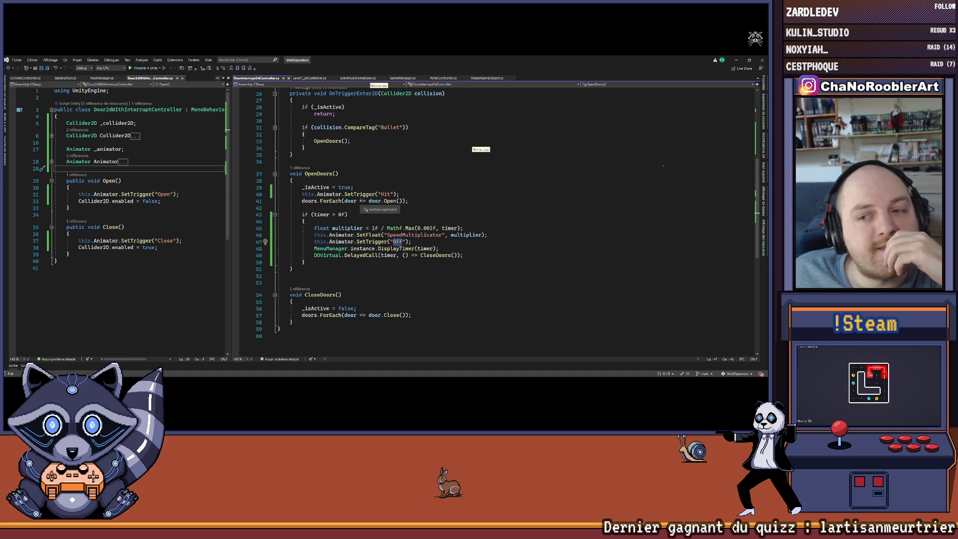
Scroll through the DoorInterrupt2dController script, then bring Unity back to the front.
{"action": "scroll", "coordinate": [412, 210], "scroll_direction": "up", "scroll_amount": 8}
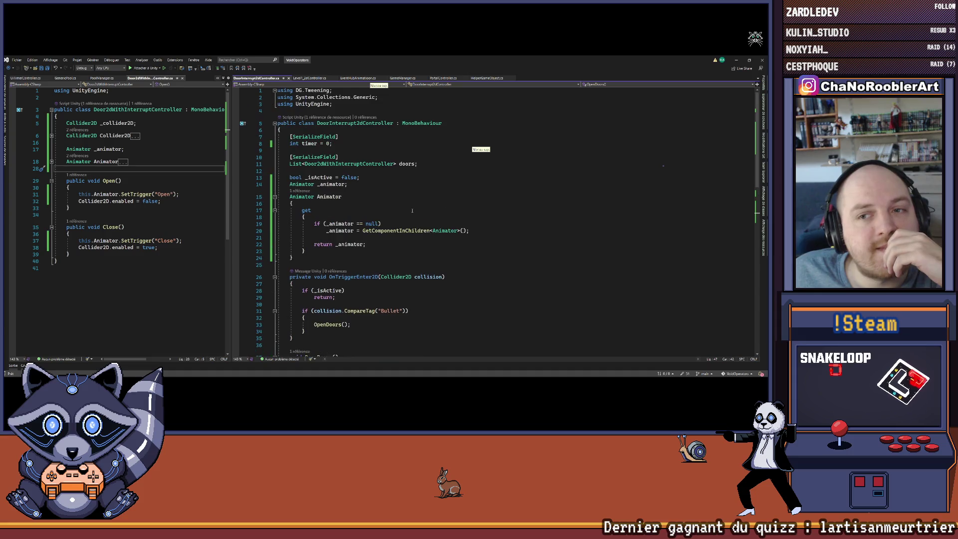
{"action": "scroll", "coordinate": [412, 210], "scroll_direction": "down", "scroll_amount": 4}
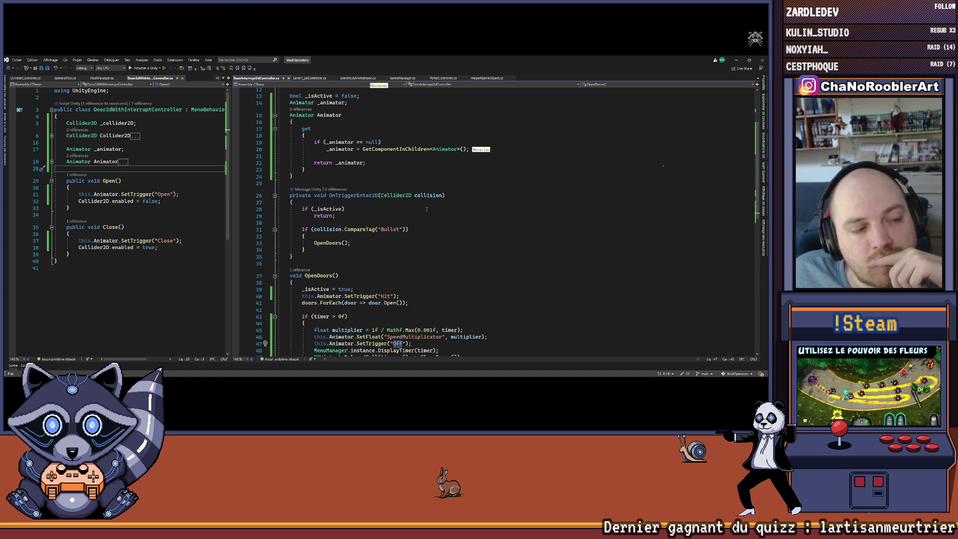
{"action": "left_click", "coordinate": [416, 370]}
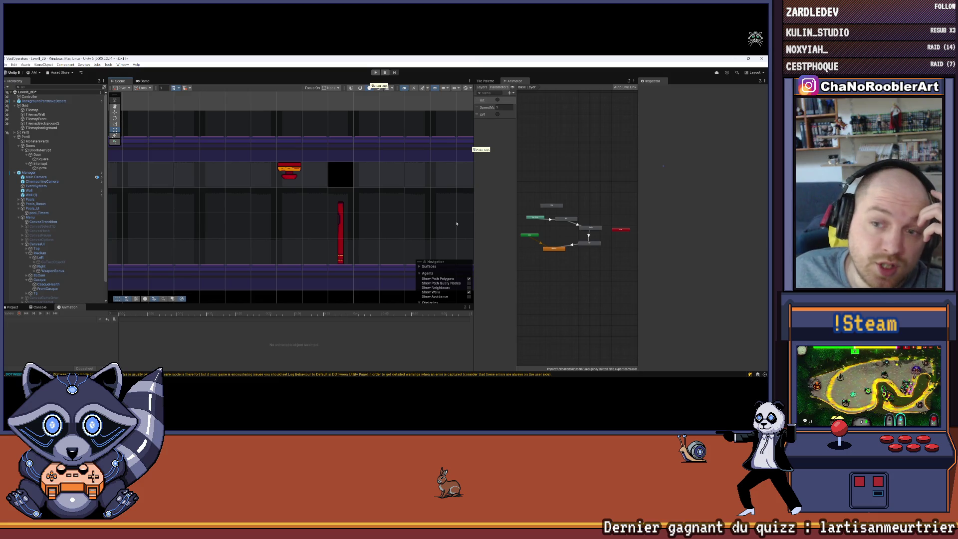
Widen and zoom the Scene view around the door and pillar, then return to Visual Studio.
{"action": "left_click_drag", "start_coordinate": [474, 199], "coordinate": [490, 201]}
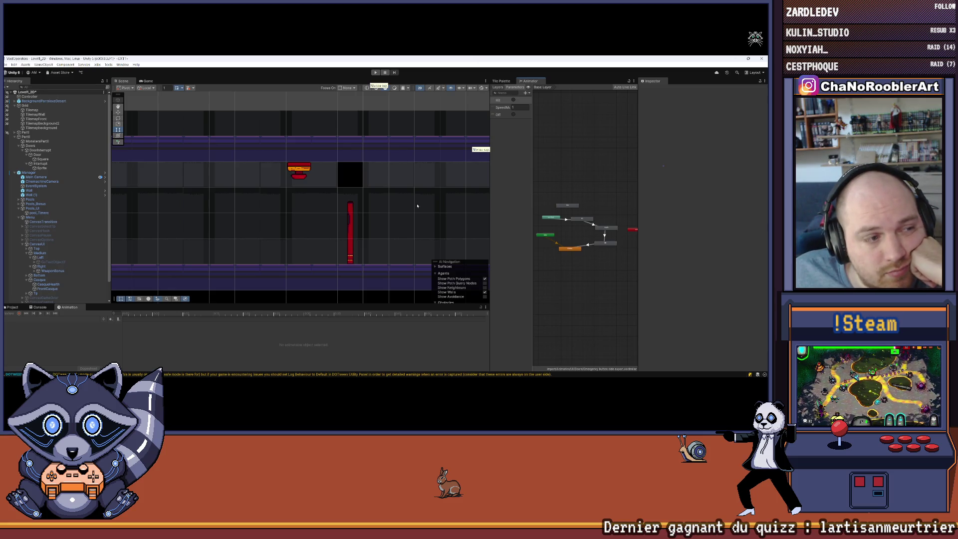
{"action": "scroll", "coordinate": [363, 216], "scroll_direction": "up", "scroll_amount": 3}
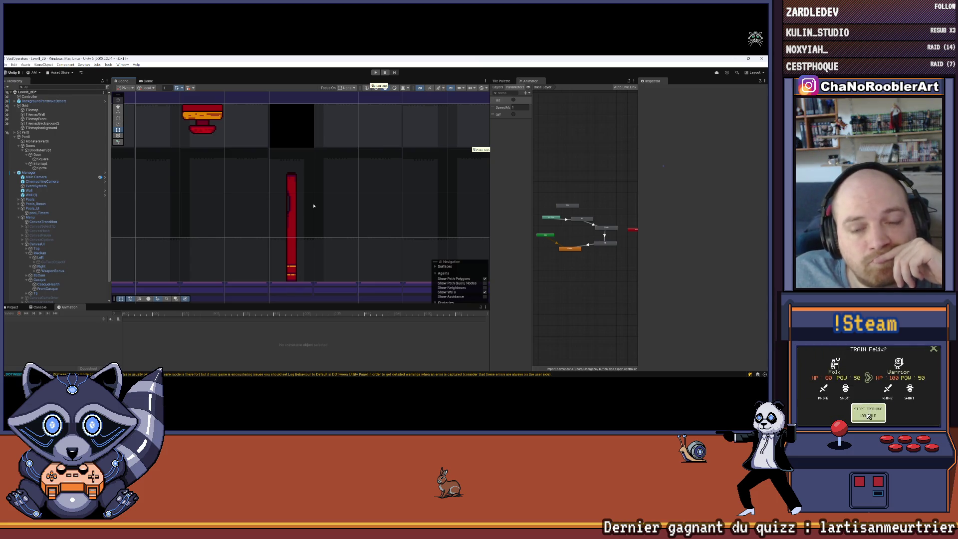
{"action": "scroll", "coordinate": [313, 206], "scroll_direction": "down", "scroll_amount": 3}
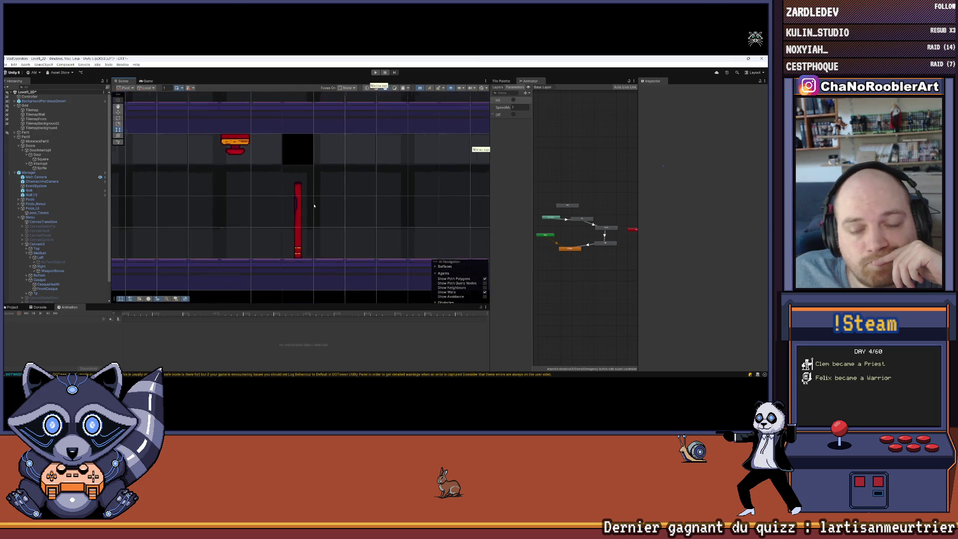
{"action": "mouse_move", "coordinate": [356, 378]}
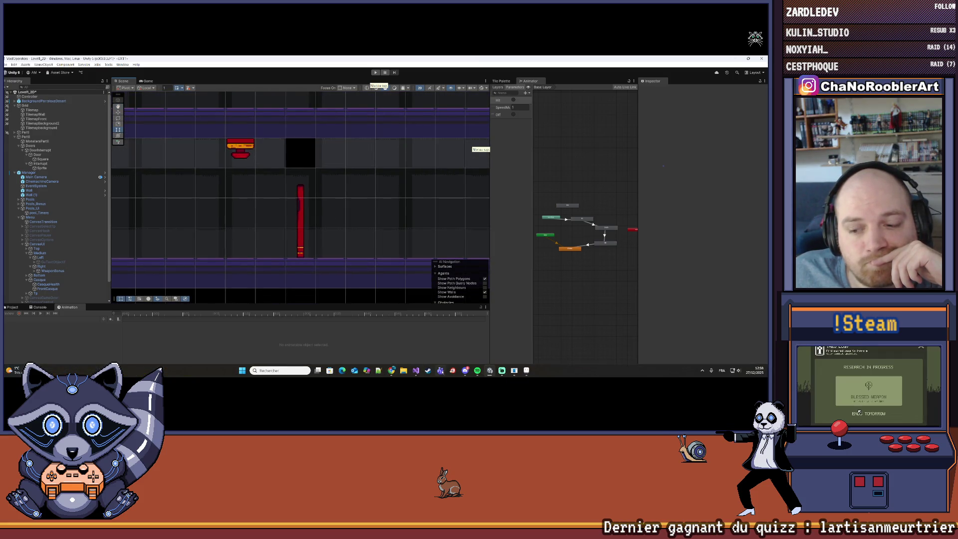
{"action": "left_click", "coordinate": [416, 371]}
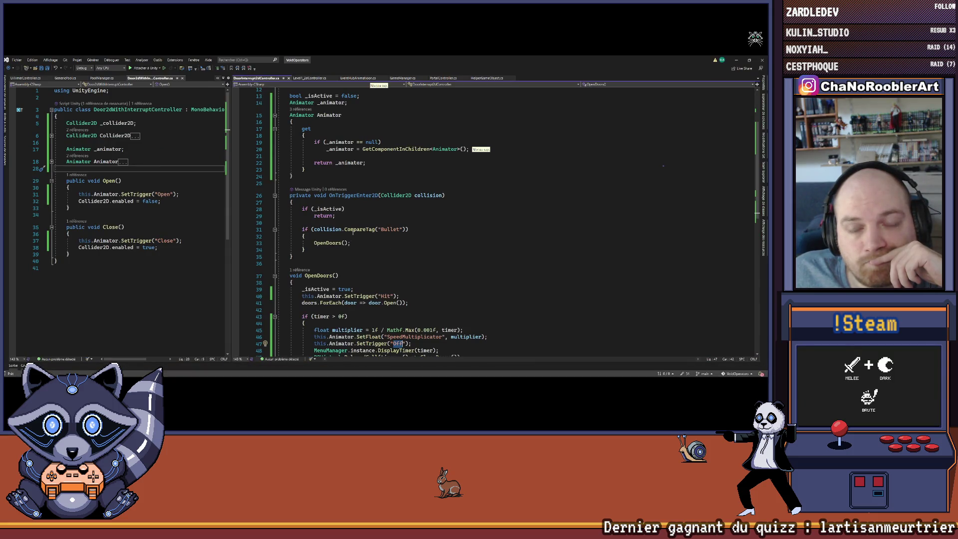
Scroll to CloseDoors, select the OpenDoors() header, and minimize Visual Studio.
{"action": "scroll", "coordinate": [353, 232], "scroll_direction": "down", "scroll_amount": 4}
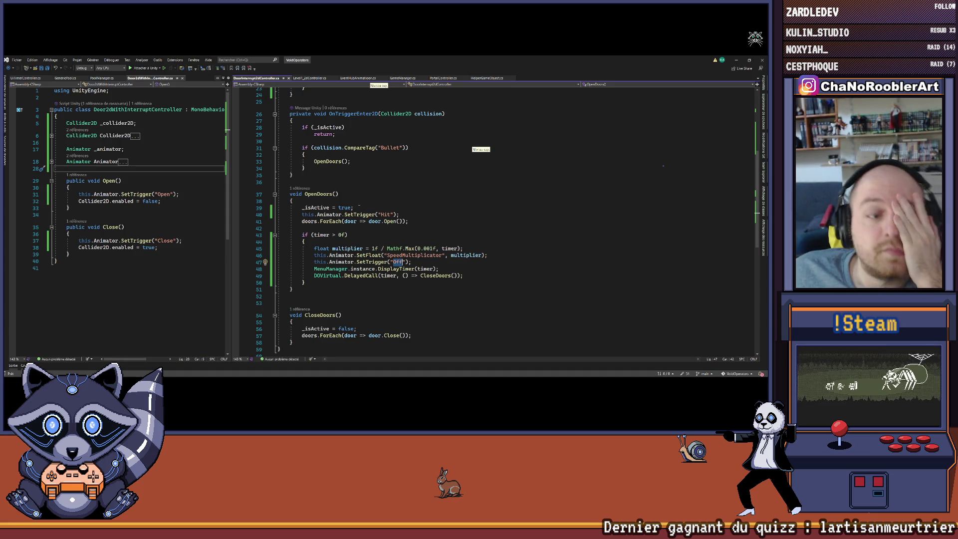
{"action": "left_click", "coordinate": [339, 194]}
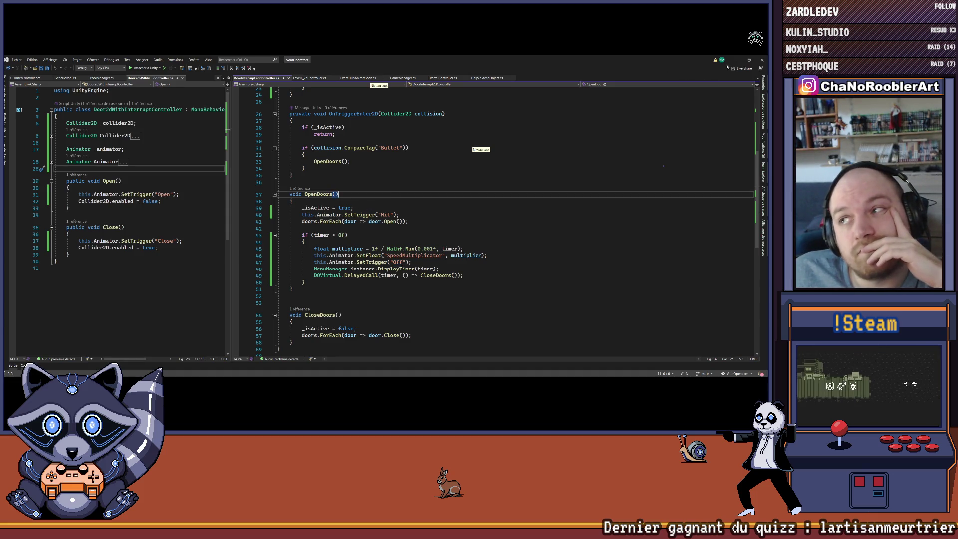
{"action": "left_click", "coordinate": [736, 60]}
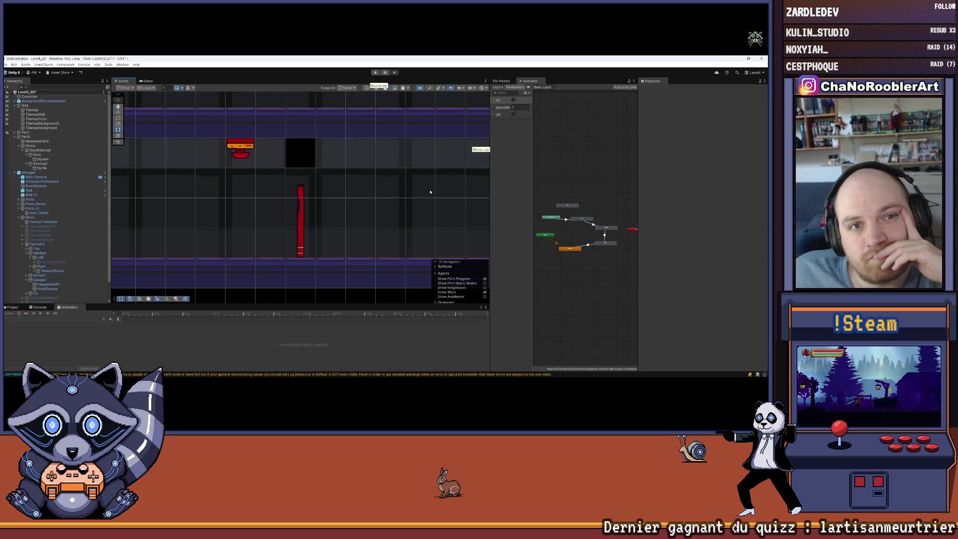
Briefly toggle Play mode with Ctrl+P, nudge the Animator graph, and flip between Game and Scene views.
{"action": "key", "text": "ctrl+p"}
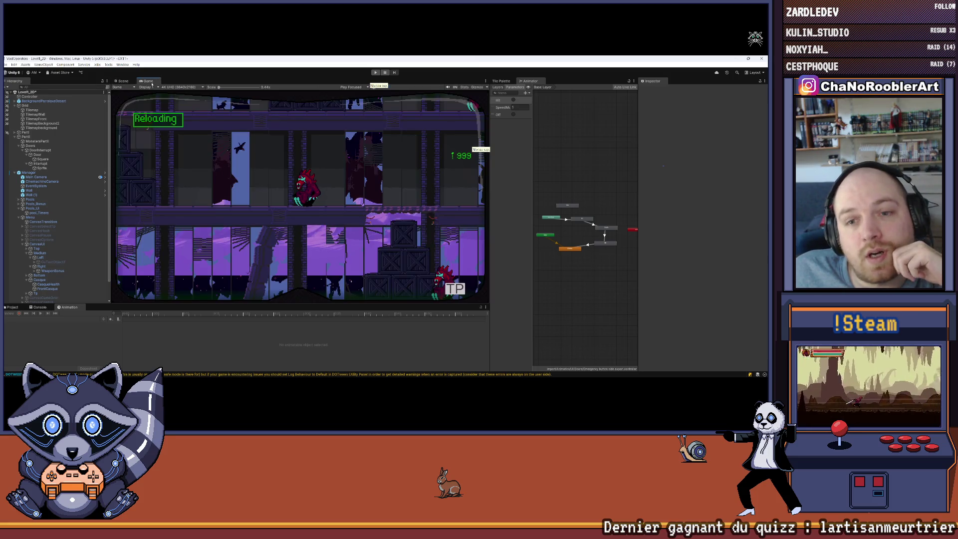
{"action": "key", "text": "ctrl+p"}
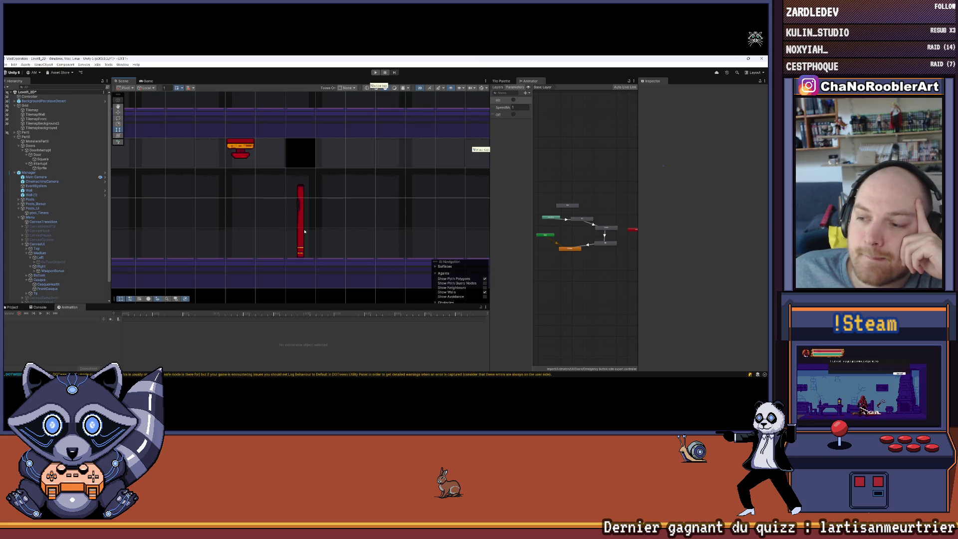
{"action": "left_click_drag", "start_coordinate": [581, 293], "coordinate": [589, 310]}
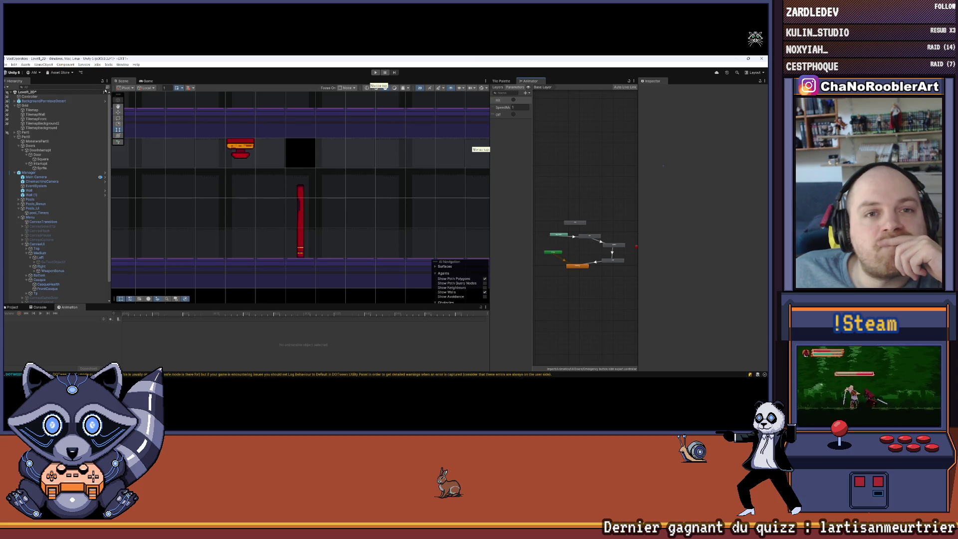
{"action": "left_click", "coordinate": [146, 81]}
{"action": "left_click", "coordinate": [123, 81]}
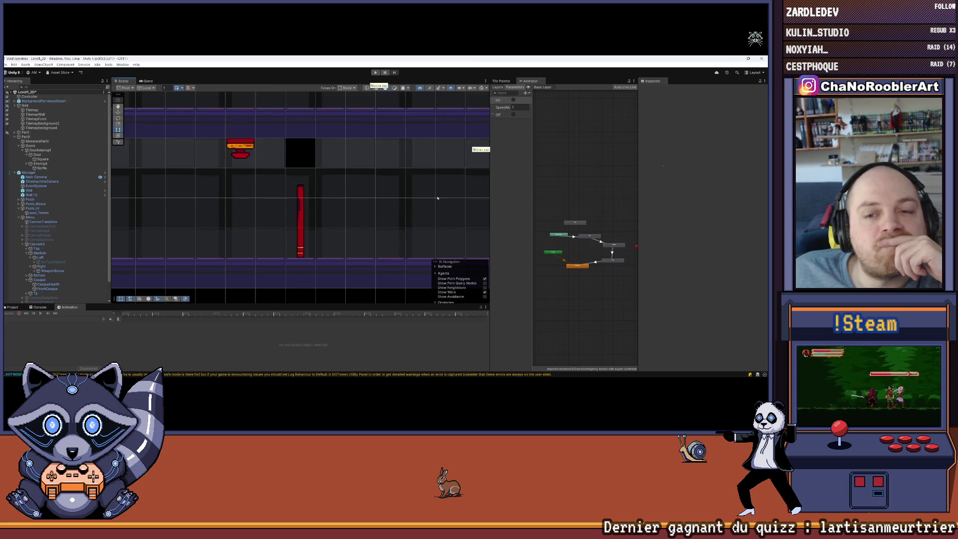
Zoom and pan the Scene view over the level, then enter Play mode.
{"action": "scroll", "coordinate": [358, 225], "scroll_direction": "down", "scroll_amount": 1}
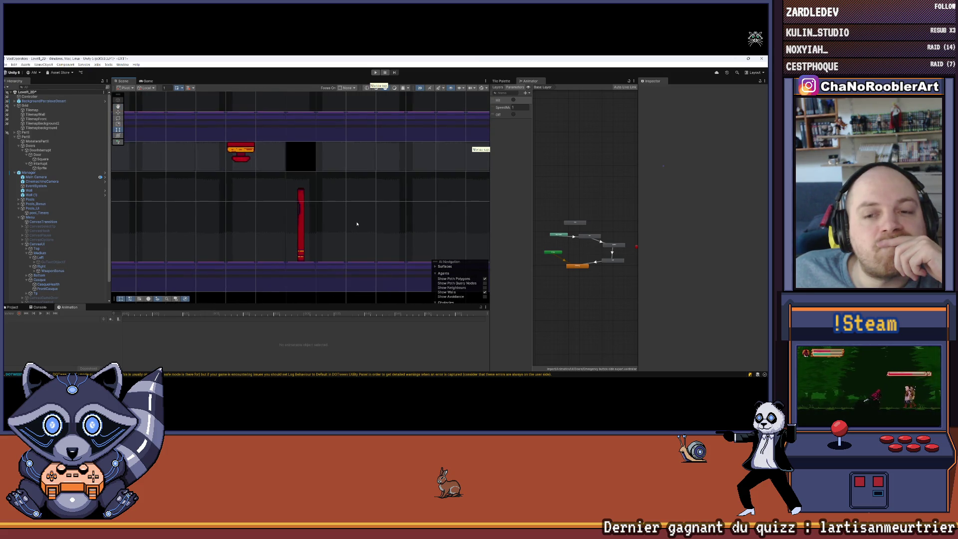
{"action": "scroll", "coordinate": [355, 224], "scroll_direction": "down", "scroll_amount": 5}
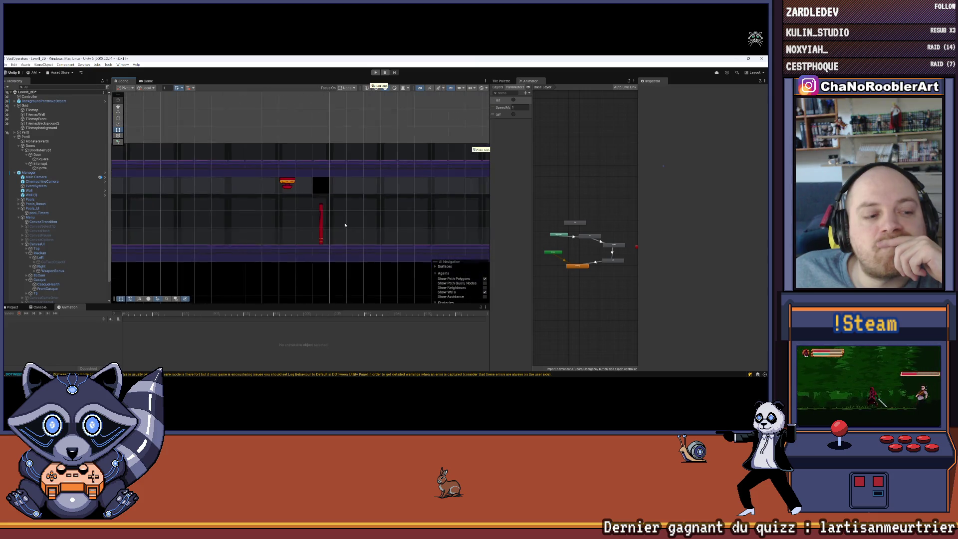
{"action": "scroll", "coordinate": [373, 218], "scroll_direction": "down", "scroll_amount": 2}
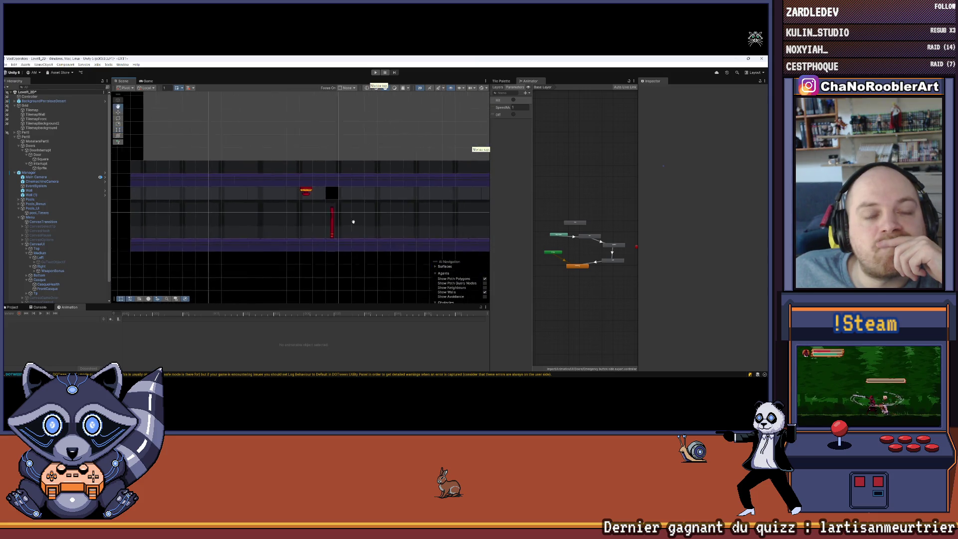
{"action": "scroll", "coordinate": [350, 223], "scroll_direction": "up", "scroll_amount": 6}
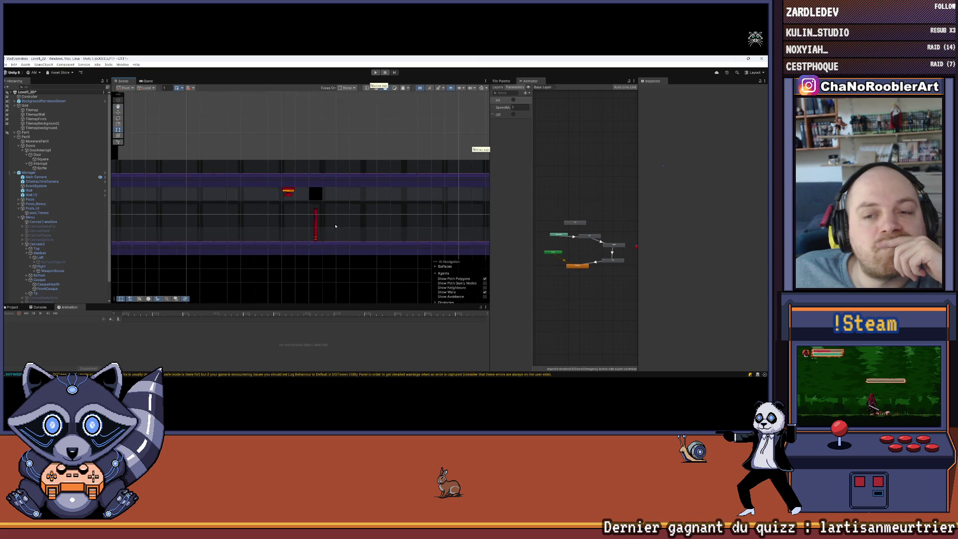
{"action": "mouse_move", "coordinate": [325, 225]}
{"action": "left_mouse_down"}
{"action": "mouse_move", "coordinate": [361, 224]}
{"action": "mouse_move", "coordinate": [272, 222]}
{"action": "mouse_move", "coordinate": [298, 216]}
{"action": "left_mouse_up"}
{"action": "scroll", "coordinate": [280, 223], "scroll_direction": "down", "scroll_amount": 6}
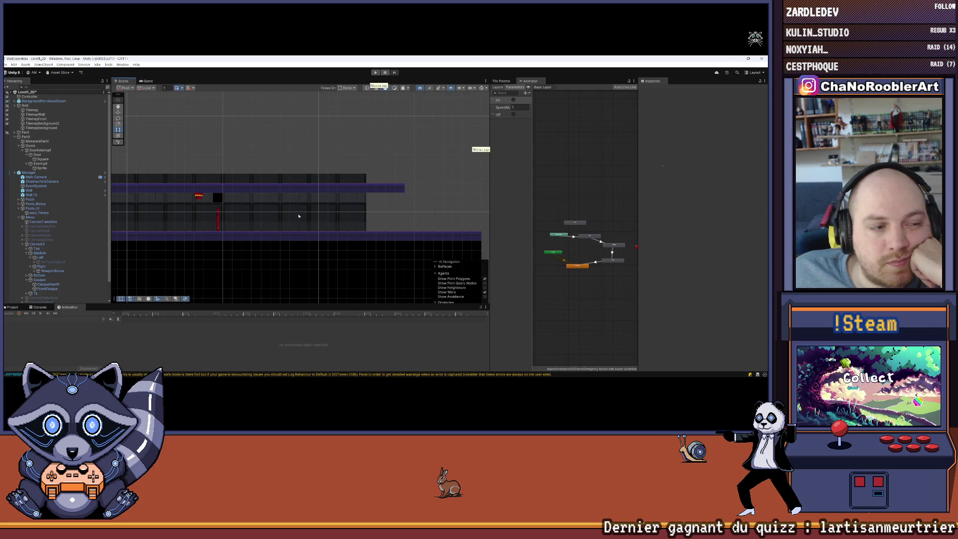
{"action": "left_click_drag", "start_coordinate": [298, 216], "coordinate": [359, 228]}
{"action": "scroll", "coordinate": [299, 228], "scroll_direction": "up", "scroll_amount": 6}
{"action": "scroll", "coordinate": [305, 226], "scroll_direction": "down", "scroll_amount": 5}
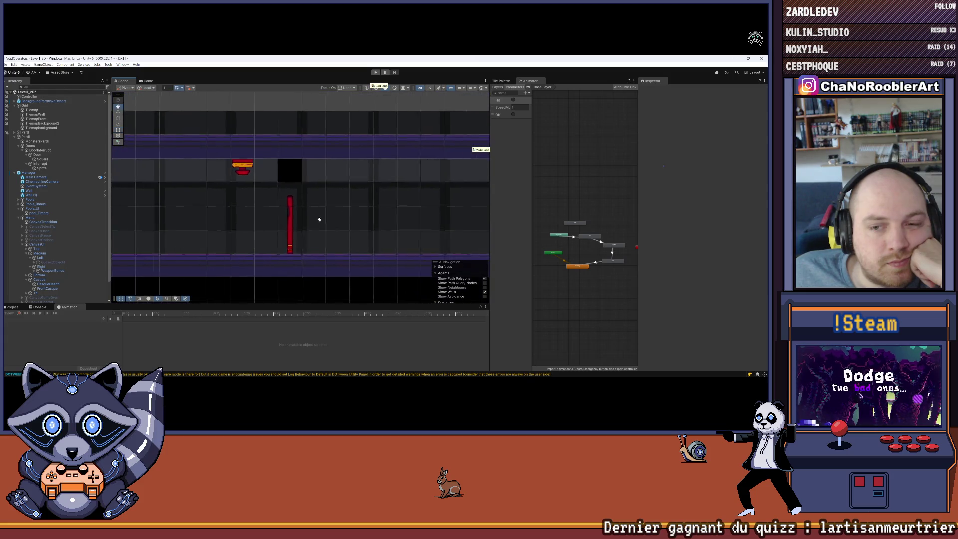
{"action": "scroll", "coordinate": [319, 219], "scroll_direction": "down", "scroll_amount": 4}
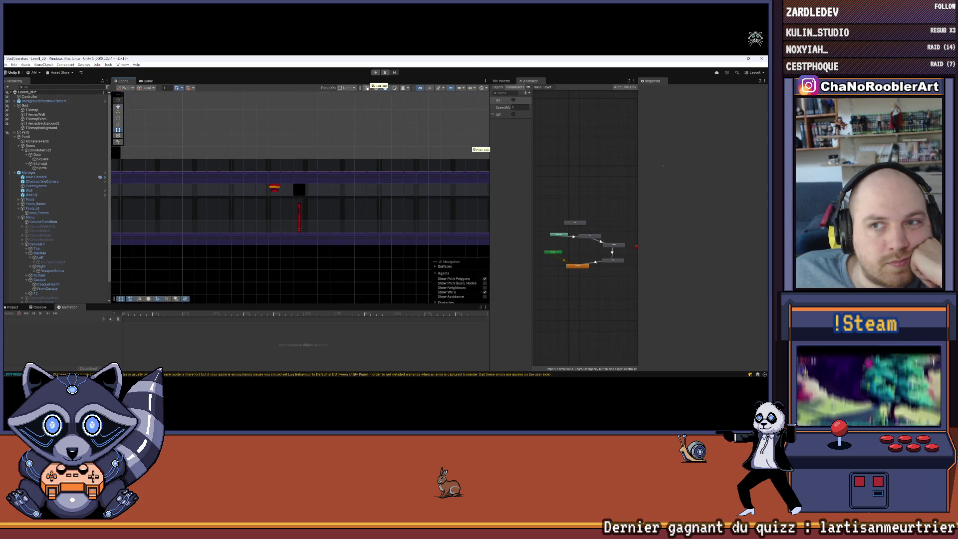
{"action": "left_click", "coordinate": [376, 72]}
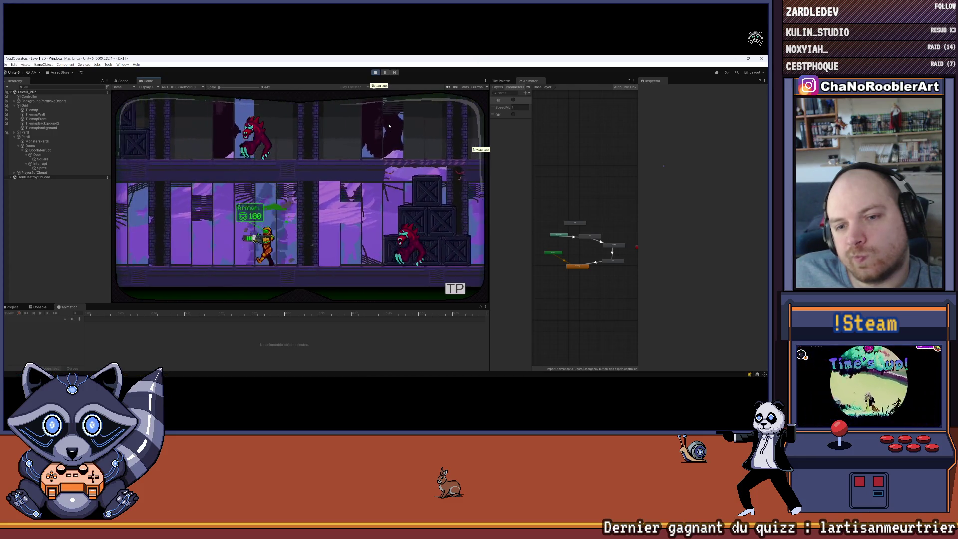
Run the player right, jump onto the crates, and attack the enemy on the upper floor.
{"action": "key", "text": "d"}
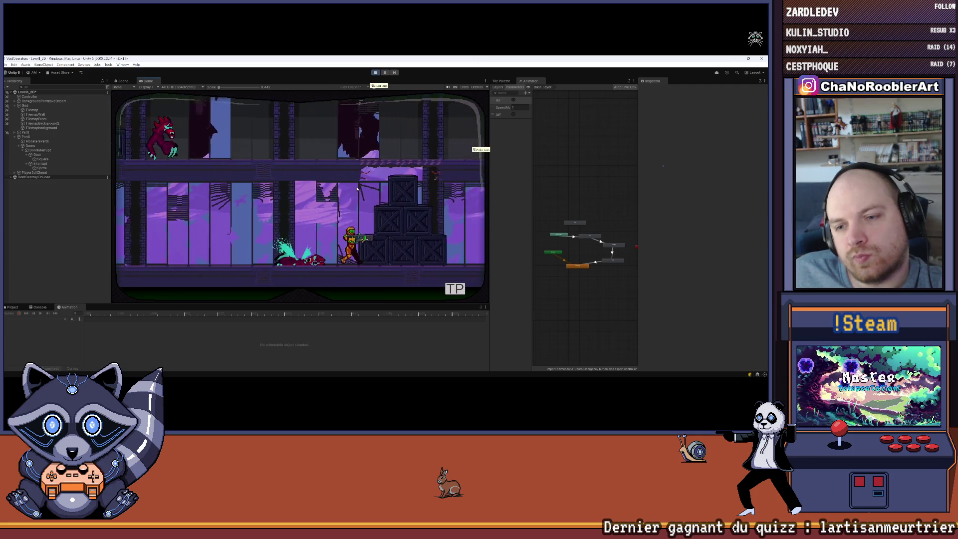
{"action": "key", "text": "d"}
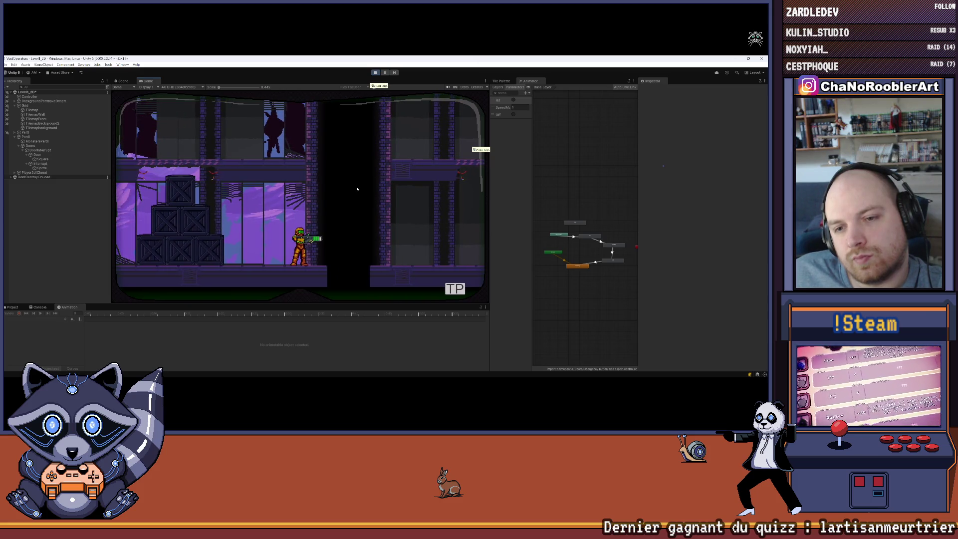
{"action": "key", "text": "Left"}
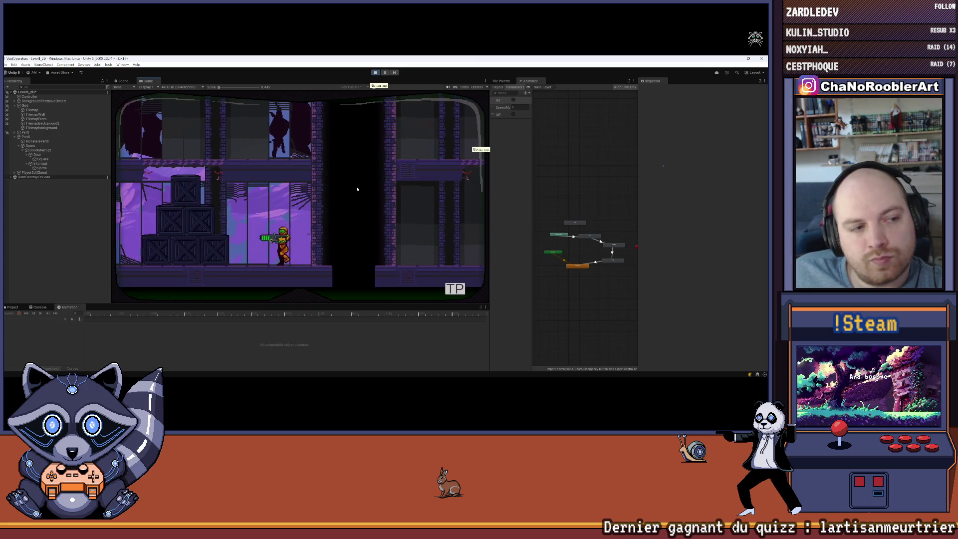
{"action": "key", "text": "space"}
{"action": "key", "text": "space"}
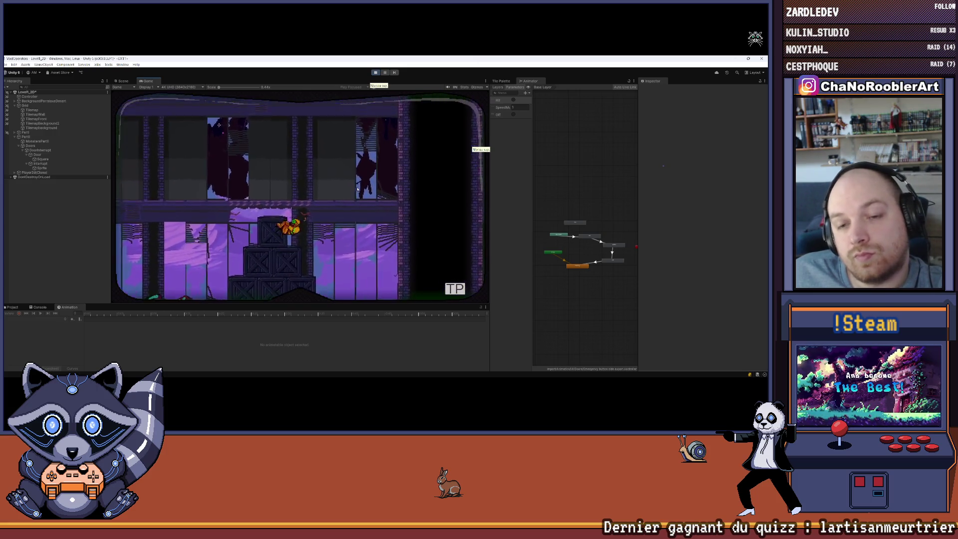
{"action": "key", "text": "Right"}
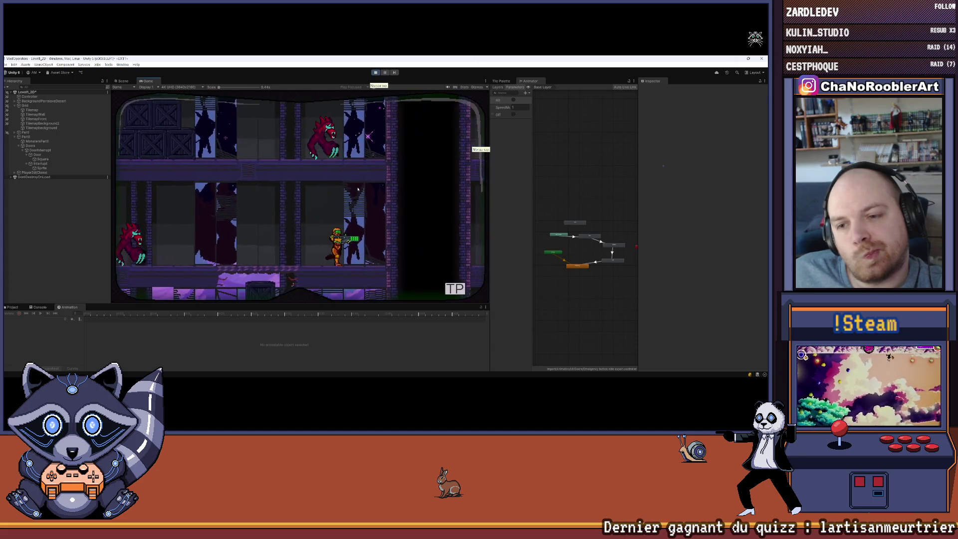
{"action": "key", "text": "Left"}
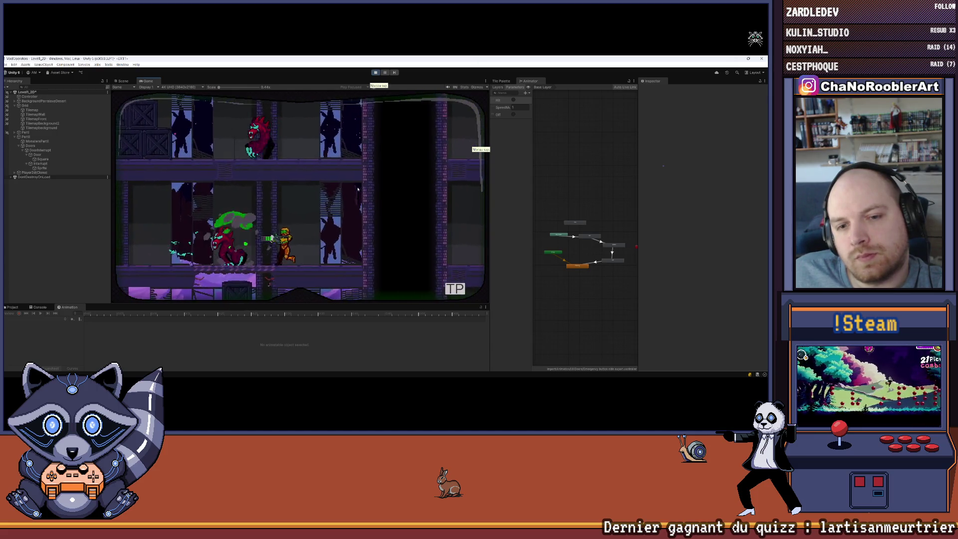
{"action": "key", "text": "Left"}
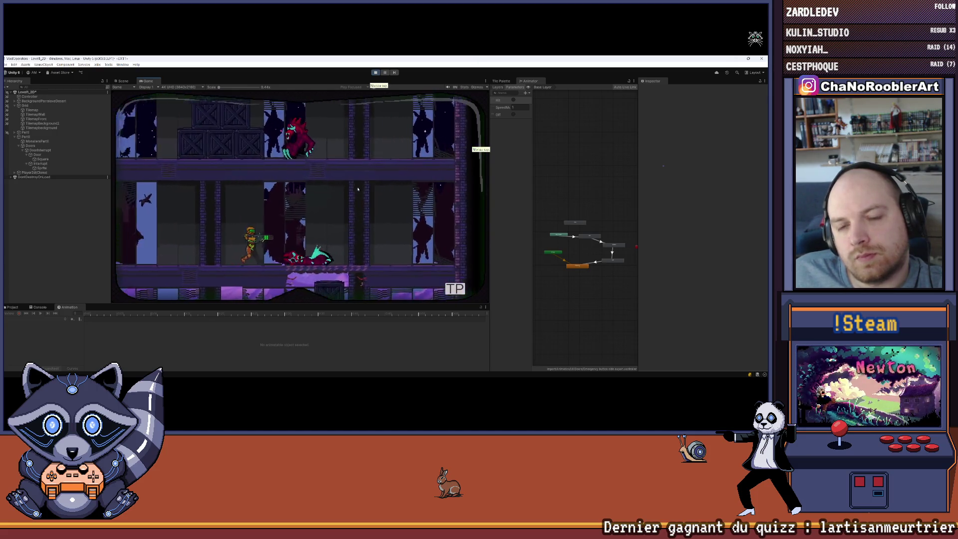
{"action": "key", "text": "Right"}
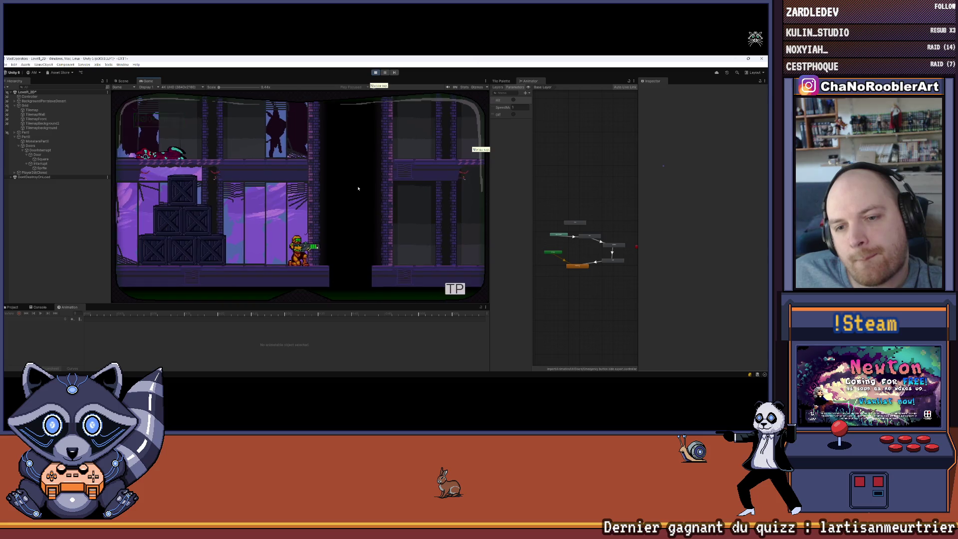
{"action": "key", "text": "Right"}
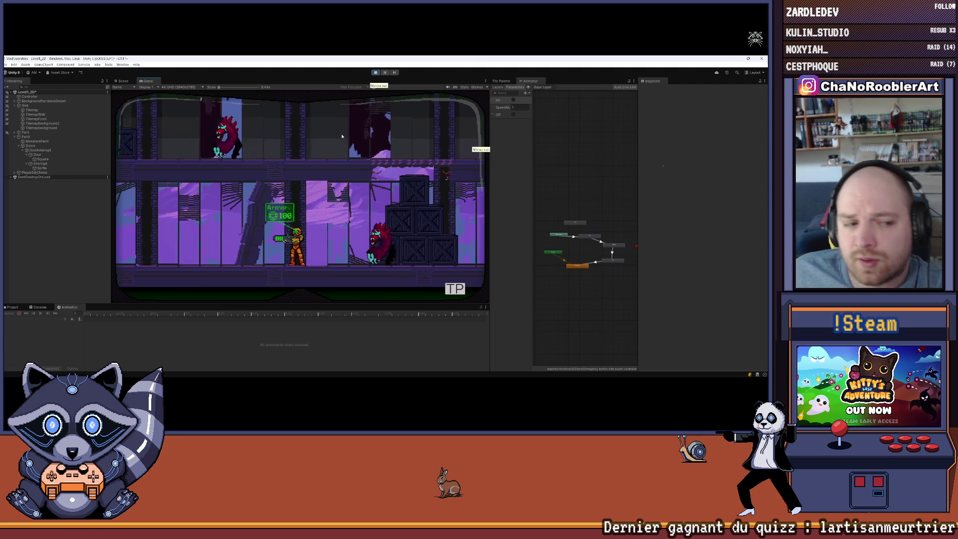
Pause the game and load the door test level from the Mission 1 list.
{"action": "key", "text": "Escape"}
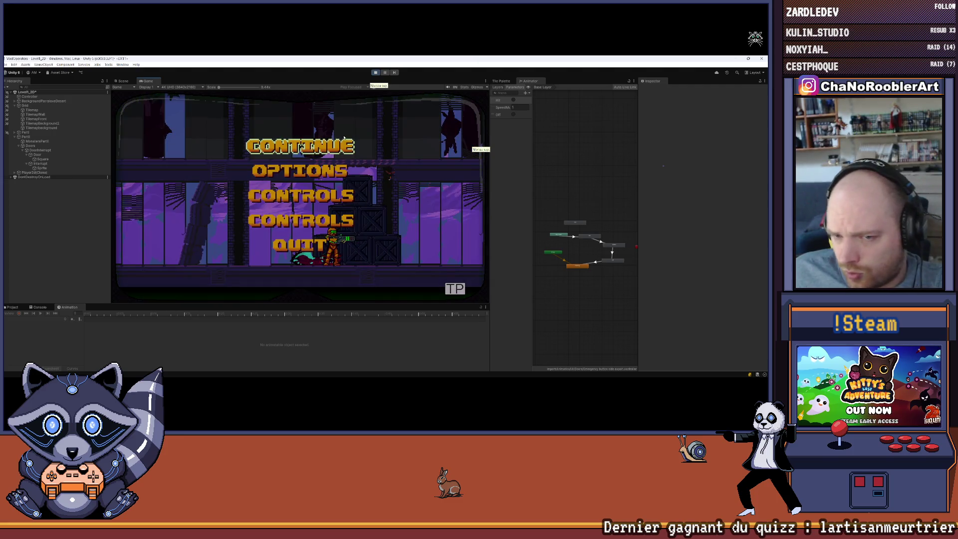
{"action": "left_click", "coordinate": [344, 140]}
{"action": "key", "text": "Tab"}
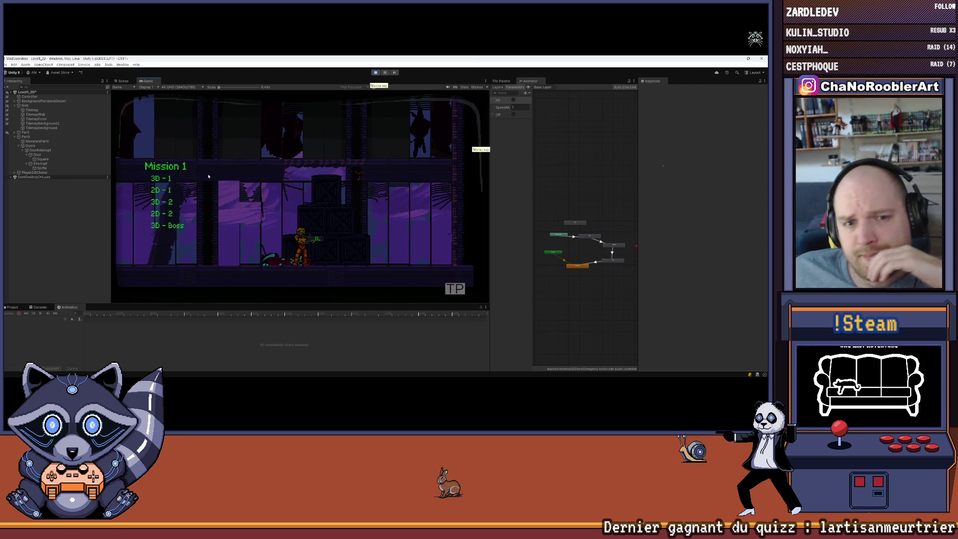
{"action": "key", "text": "Return"}
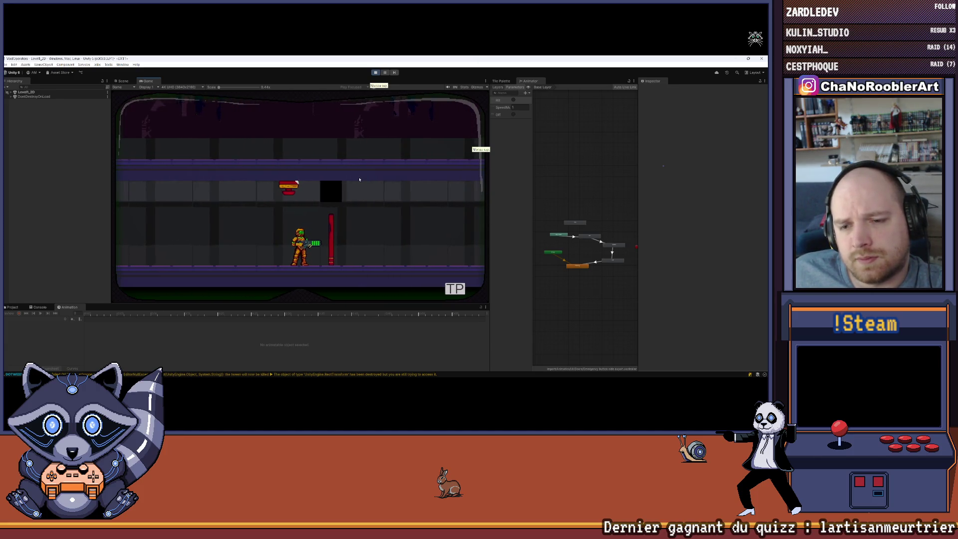
Walk the player toward the red barrier, then exit Play mode.
{"action": "key", "text": "d"}
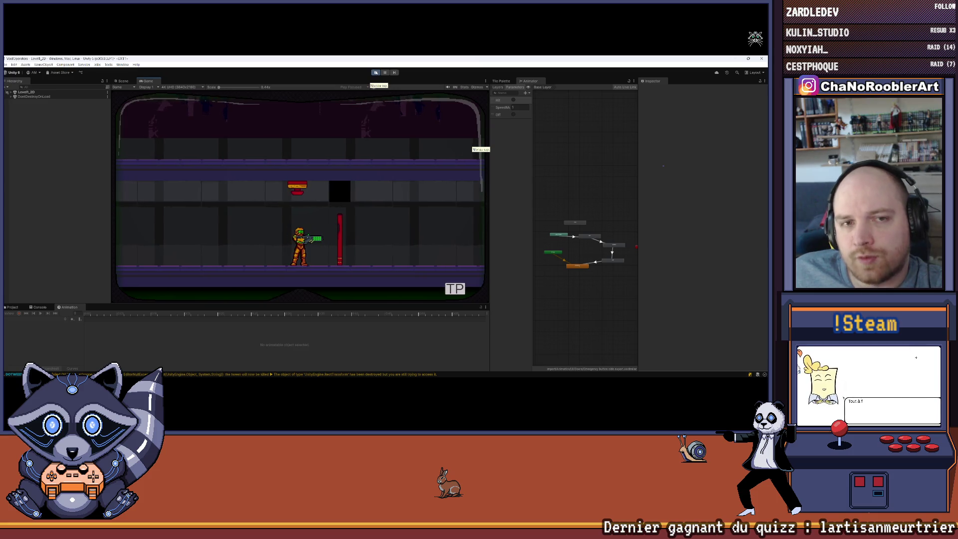
{"action": "left_click", "coordinate": [376, 73]}
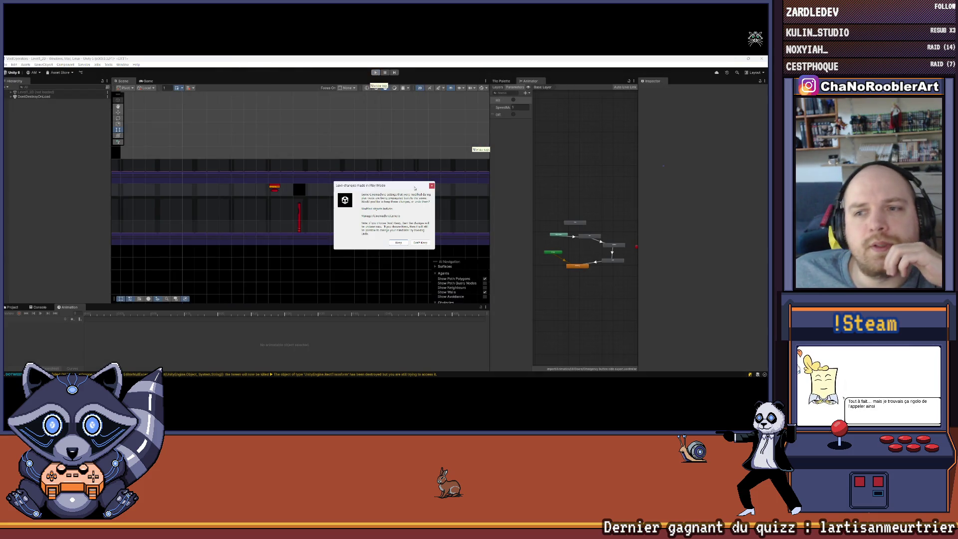
Dismiss the Play Mode save prompt and select Door to show its Box Collider 2D outline.
{"action": "left_click", "coordinate": [431, 186]}
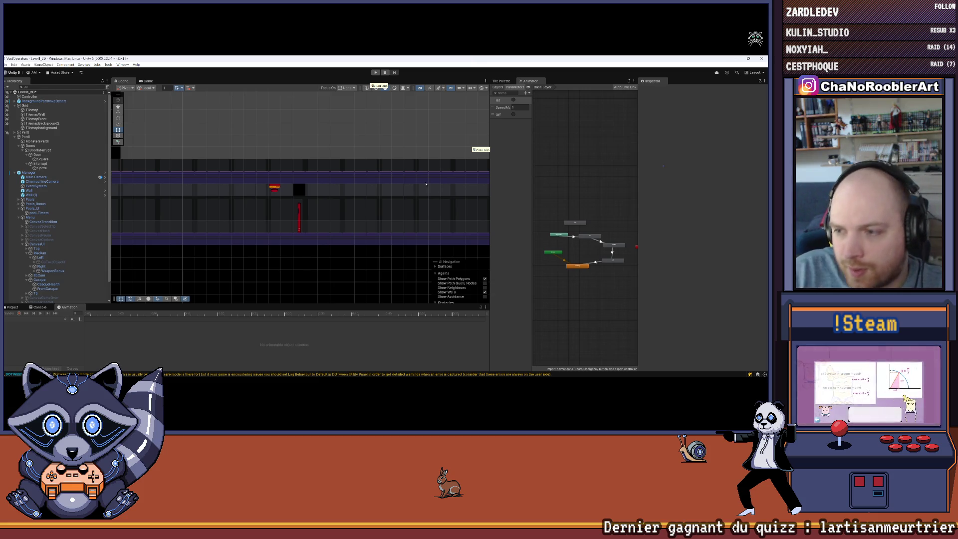
{"action": "double_click", "coordinate": [42, 159]}
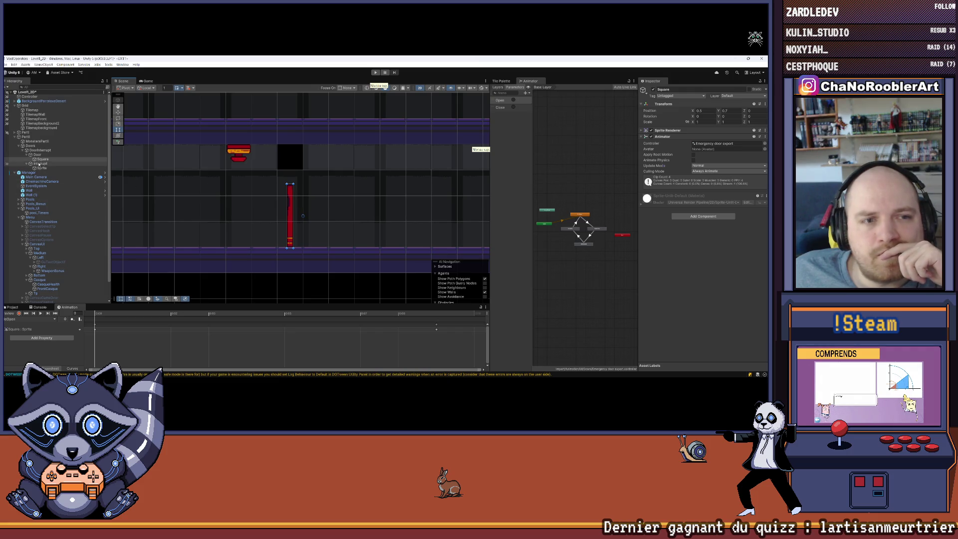
{"action": "left_click", "coordinate": [37, 155]}
{"action": "left_click", "coordinate": [291, 180]}
Frame and centre the door in the Scene view, then start Play mode.
{"action": "key", "text": "f"}
{"action": "left_click_drag", "start_coordinate": [293, 180], "coordinate": [296, 203]}
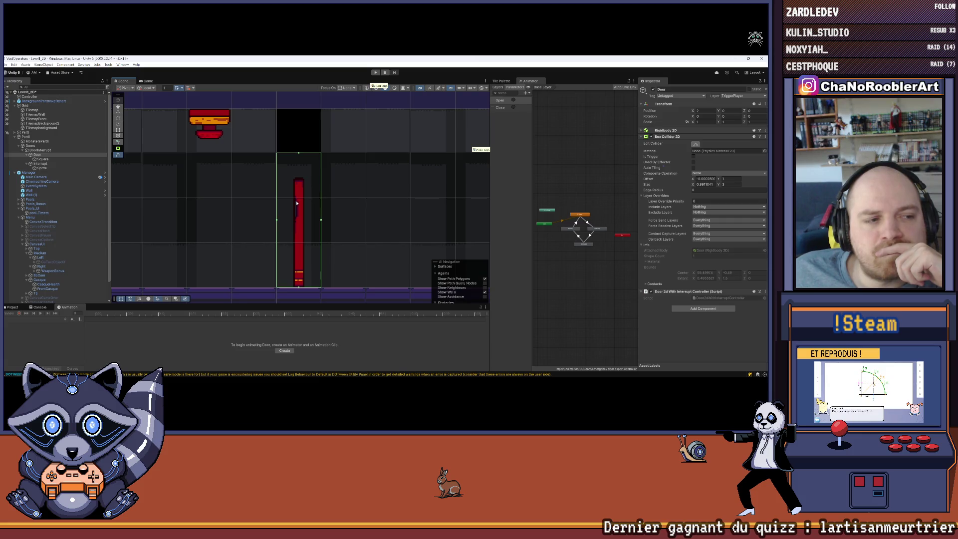
{"action": "scroll", "coordinate": [296, 203], "scroll_direction": "down", "scroll_amount": 2}
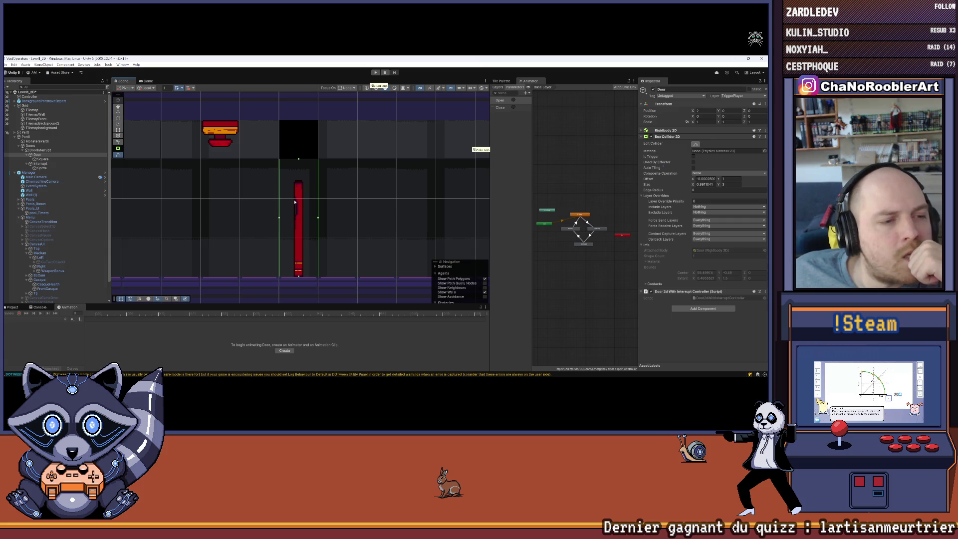
{"action": "left_click", "coordinate": [376, 72]}
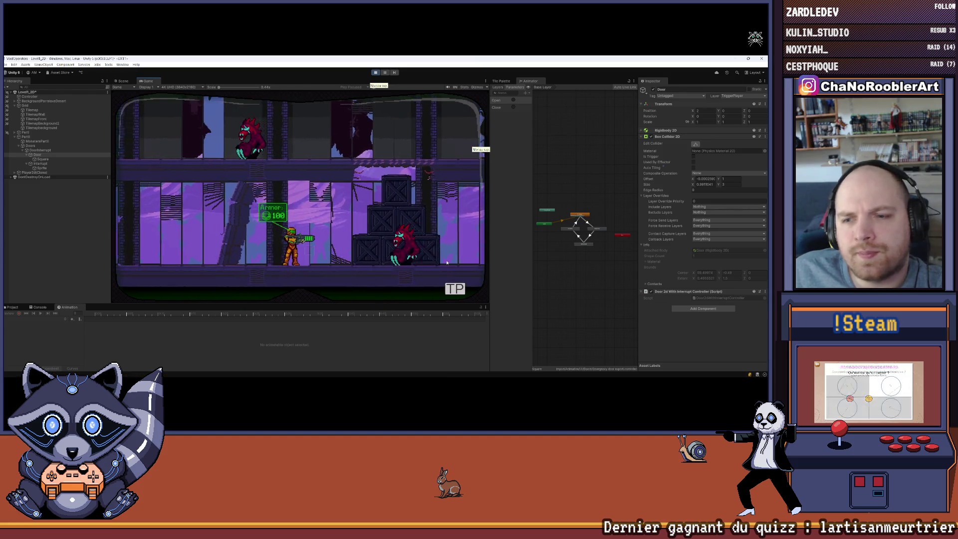
Load the test level and shoot the red pillar repeatedly, reloading between bursts.
{"action": "key", "text": "Return"}
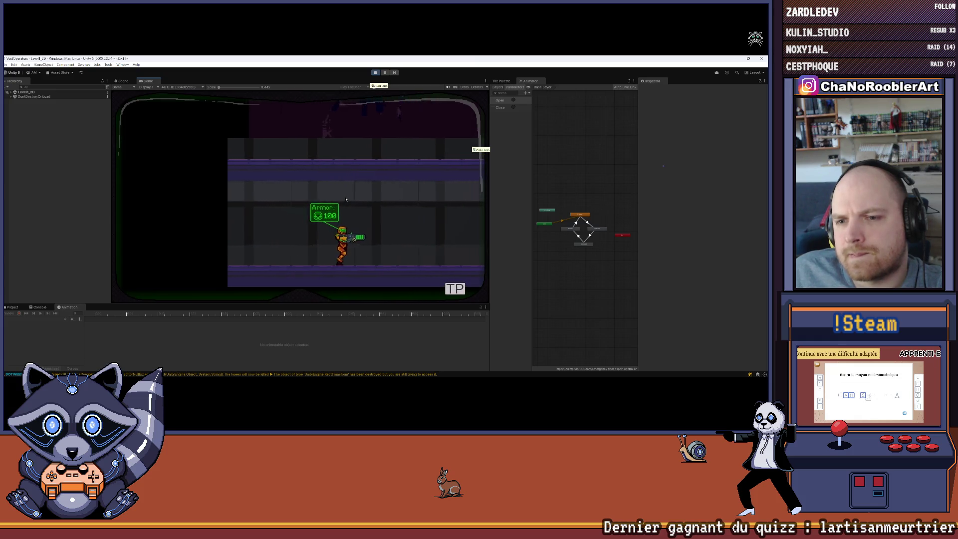
{"action": "key", "text": "d"}
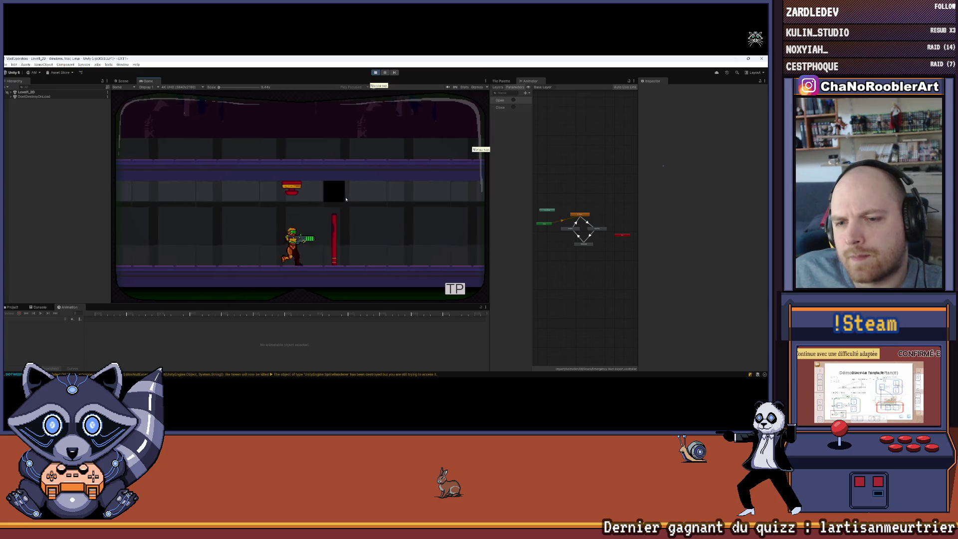
{"action": "left_click", "coordinate": [345, 199]}
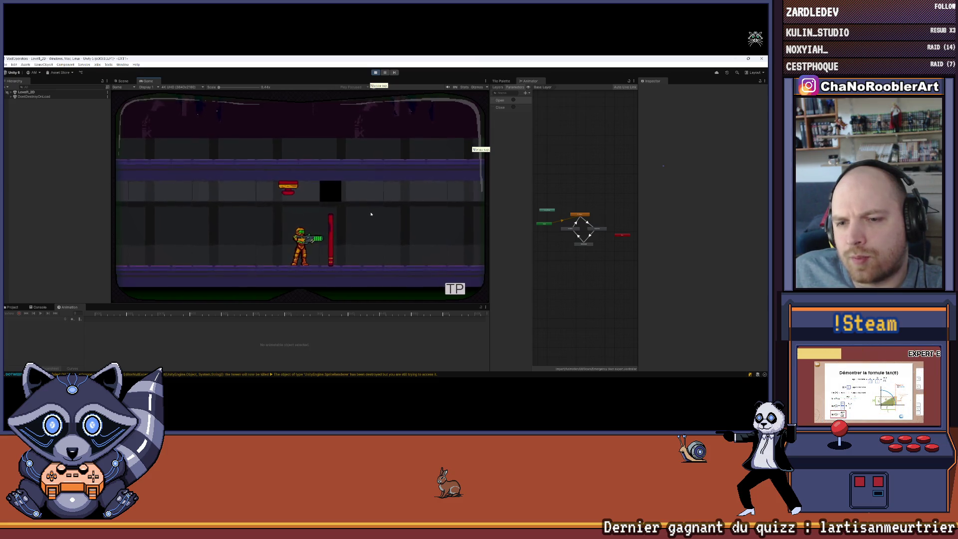
{"action": "left_click", "coordinate": [370, 214]}
{"action": "key", "text": "a"}
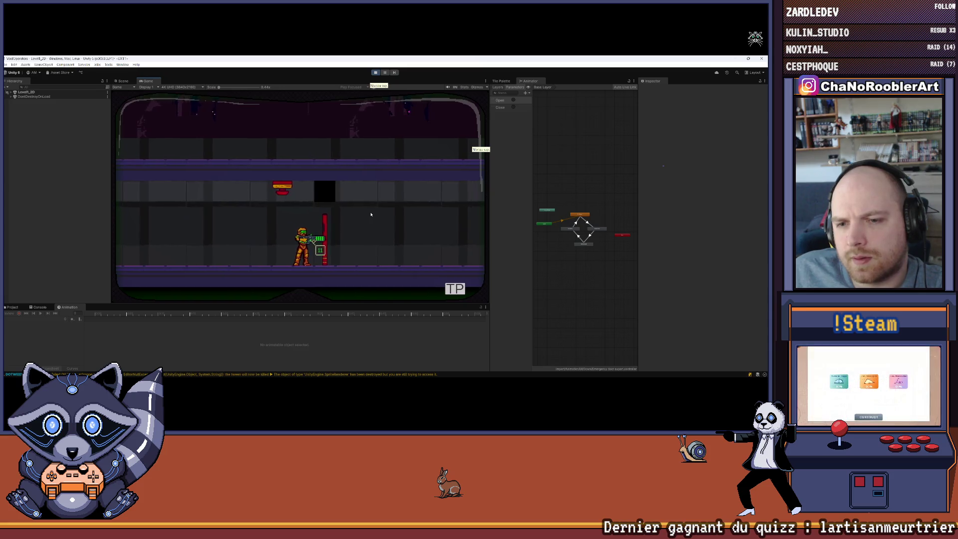
{"action": "left_click", "coordinate": [371, 214]}
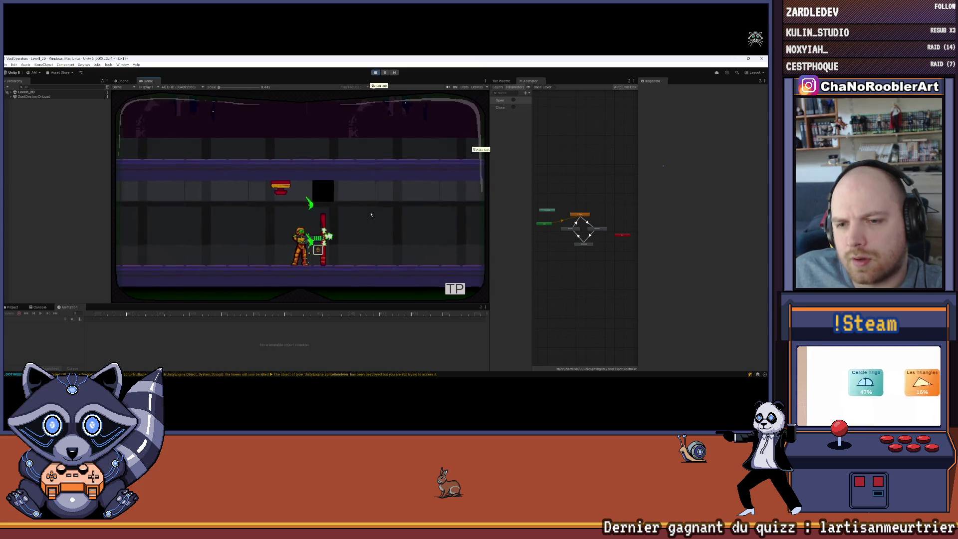
{"action": "key", "text": "r"}
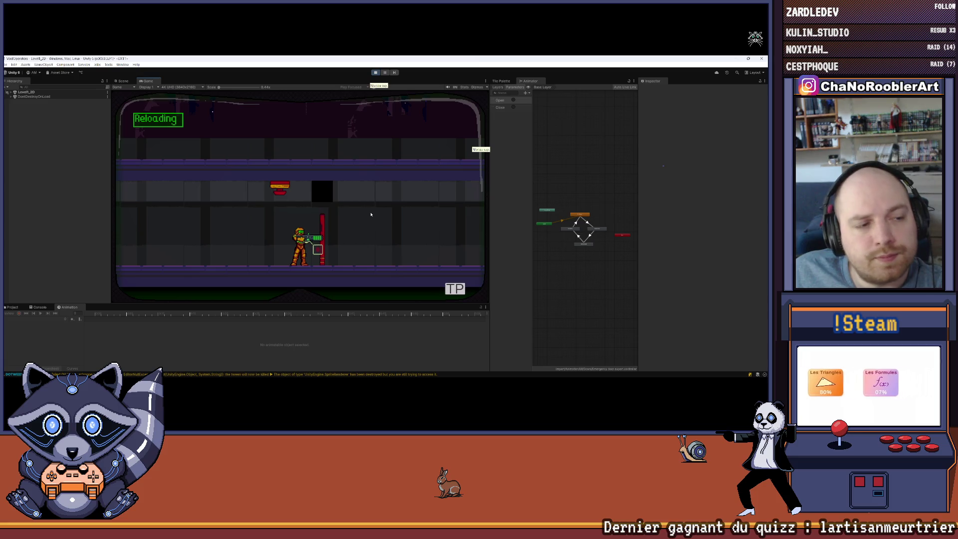
{"action": "left_click", "coordinate": [371, 214]}
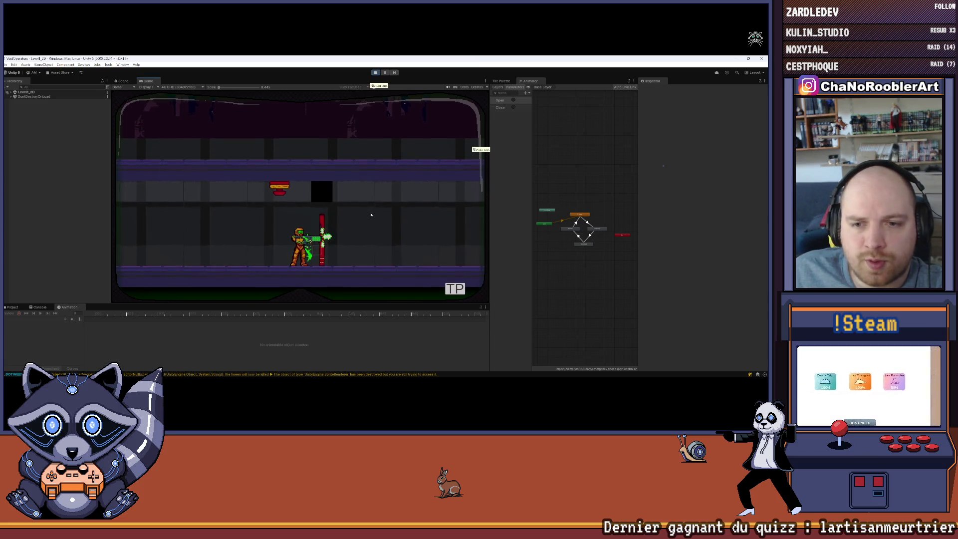
{"action": "left_click", "coordinate": [371, 215]}
{"action": "key", "text": "d"}
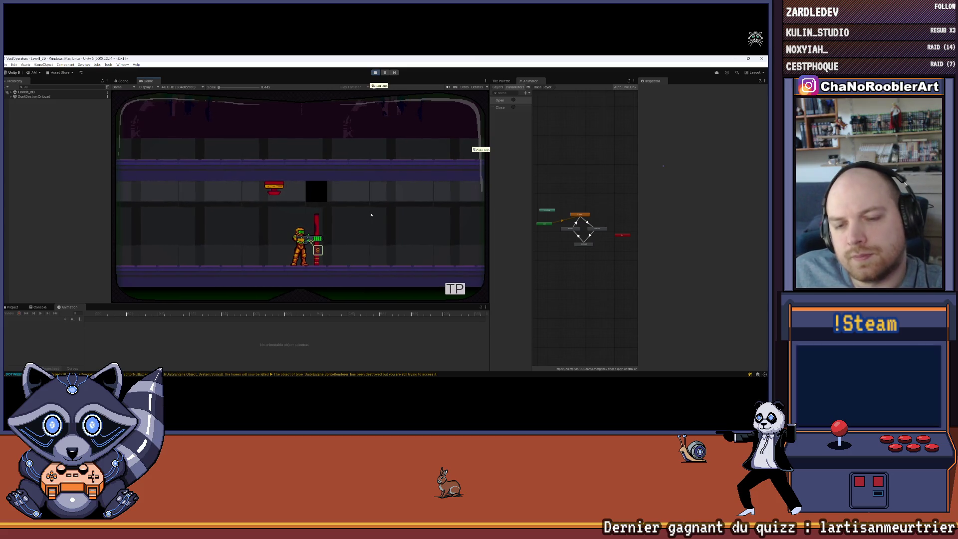
{"action": "left_click", "coordinate": [370, 214]}
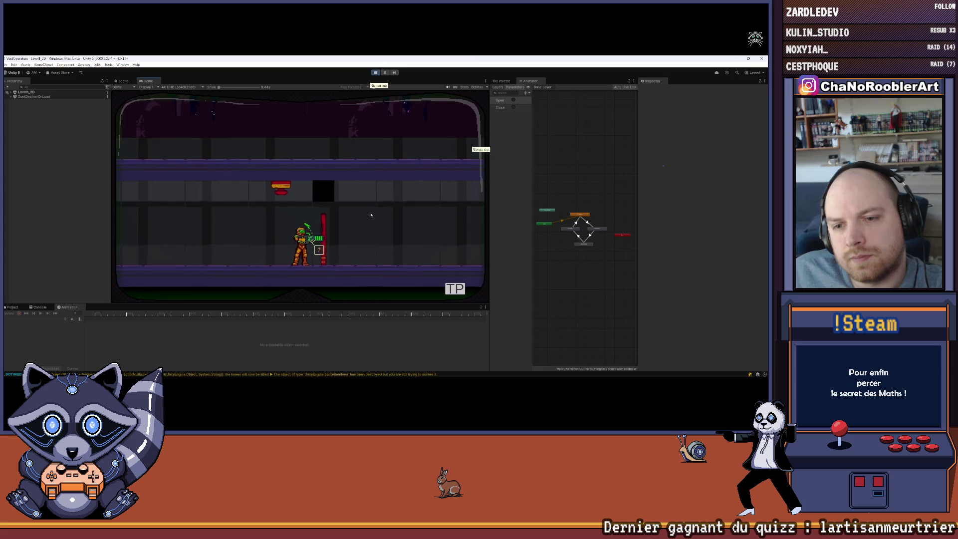
{"action": "left_click", "coordinate": [371, 214]}
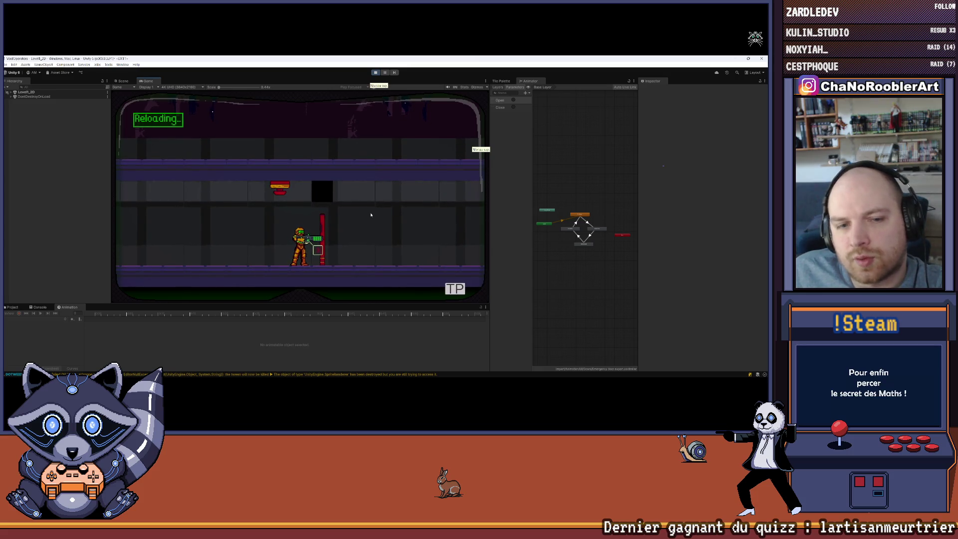
{"action": "left_click", "coordinate": [371, 215]}
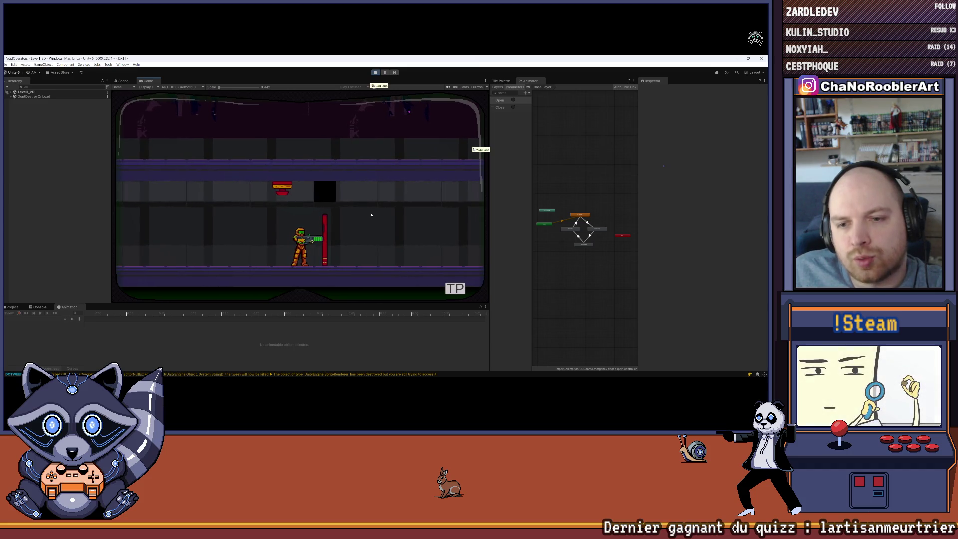
{"action": "left_click", "coordinate": [370, 215]}
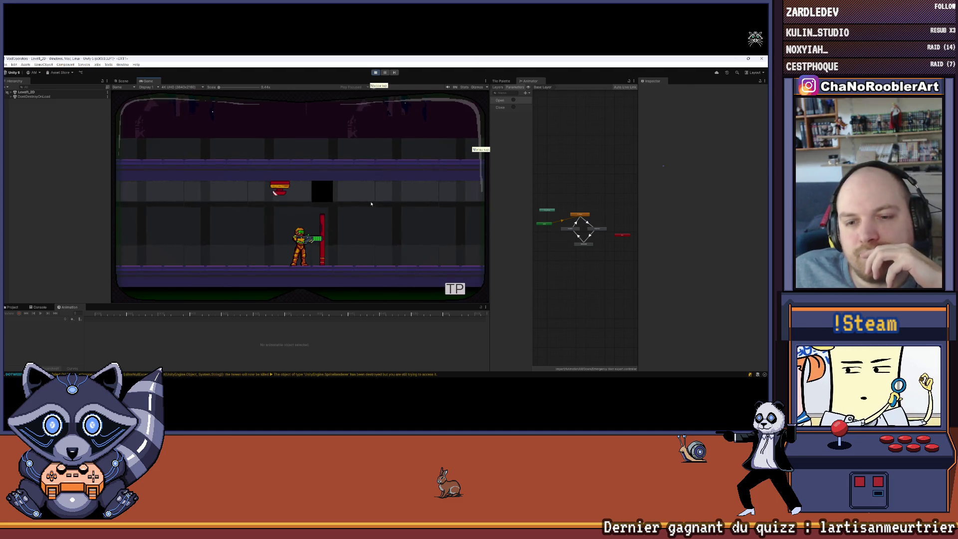
Walk the player left and right until he stops beside the red door.
{"action": "key", "text": "a"}
{"action": "key", "text": "a"}
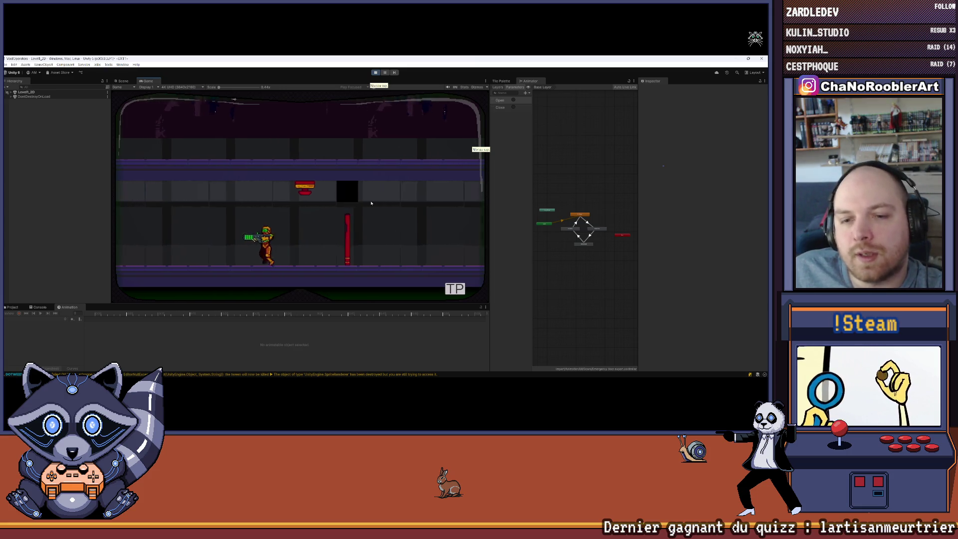
{"action": "key", "text": "r"}
{"action": "key", "text": "d"}
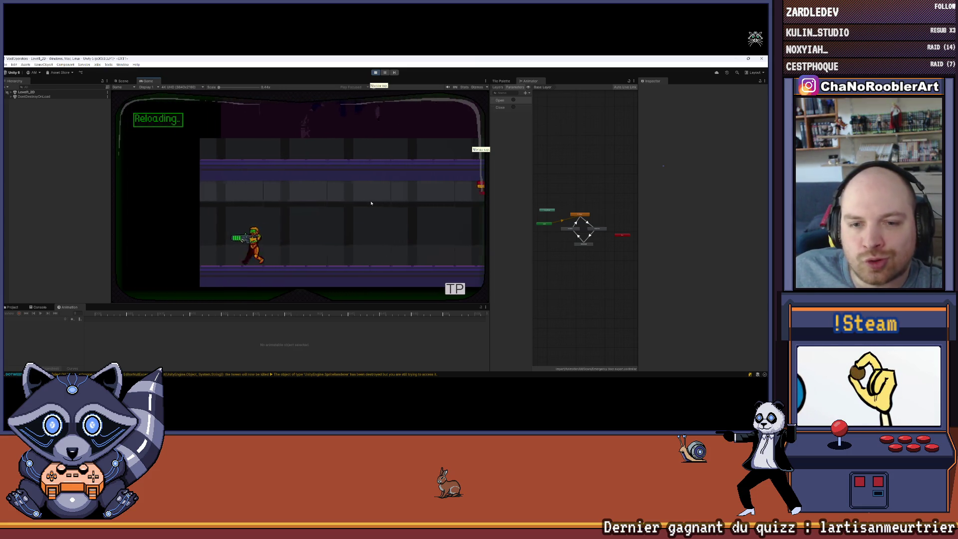
{"action": "key", "text": "d"}
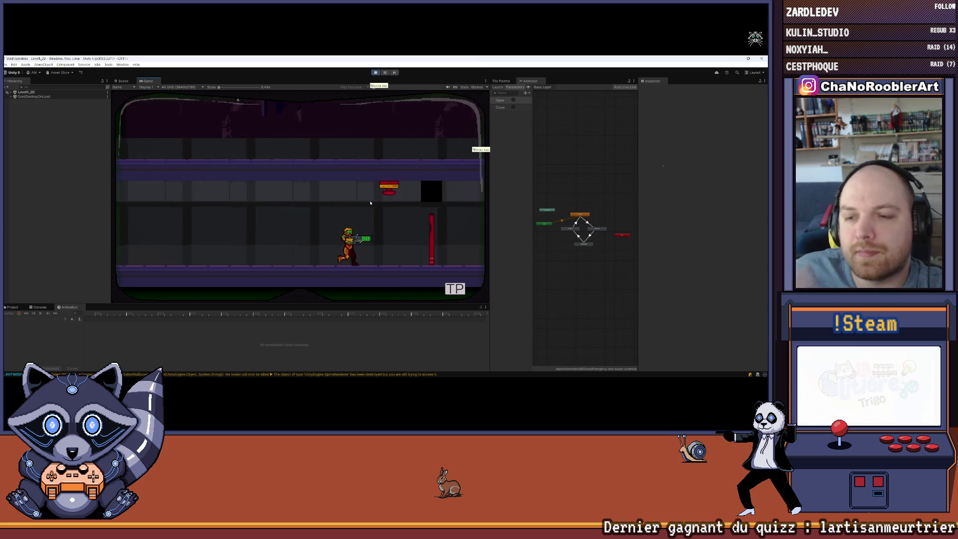
{"action": "key", "text": "d"}
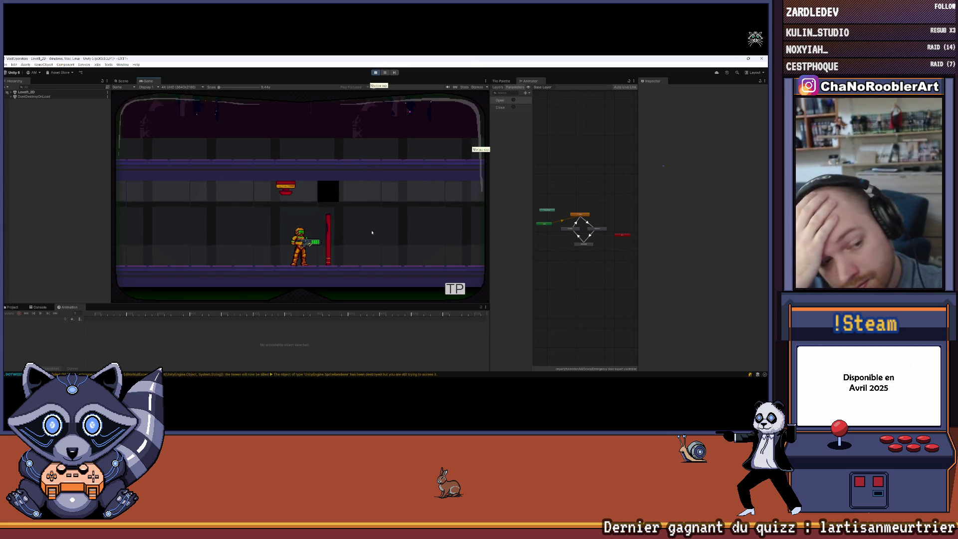
{"action": "key", "text": "d"}
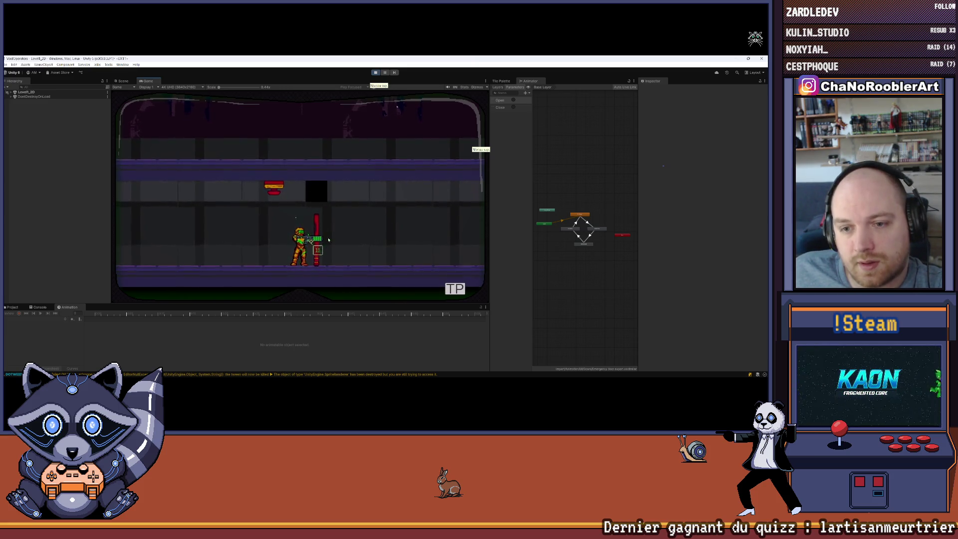
{"action": "key", "text": "r"}
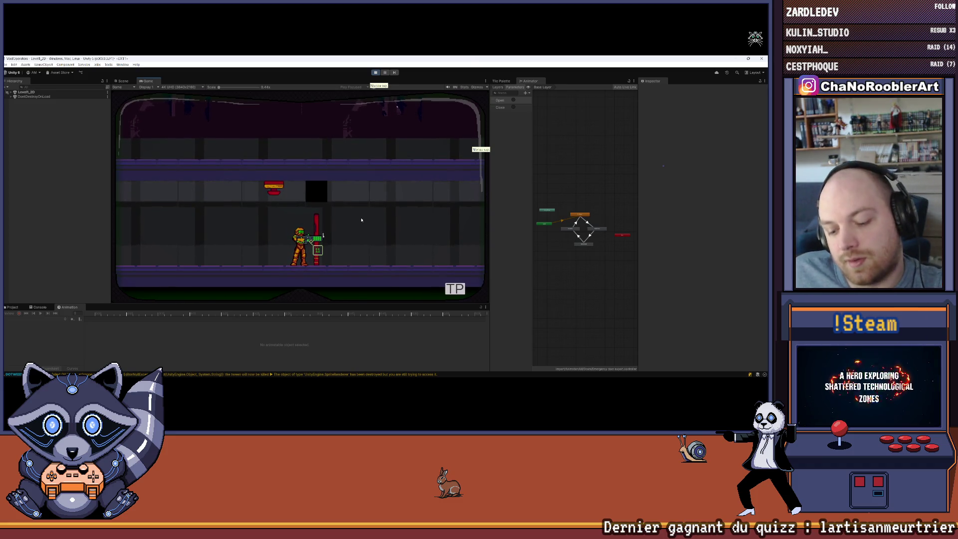
{"action": "key", "text": "r"}
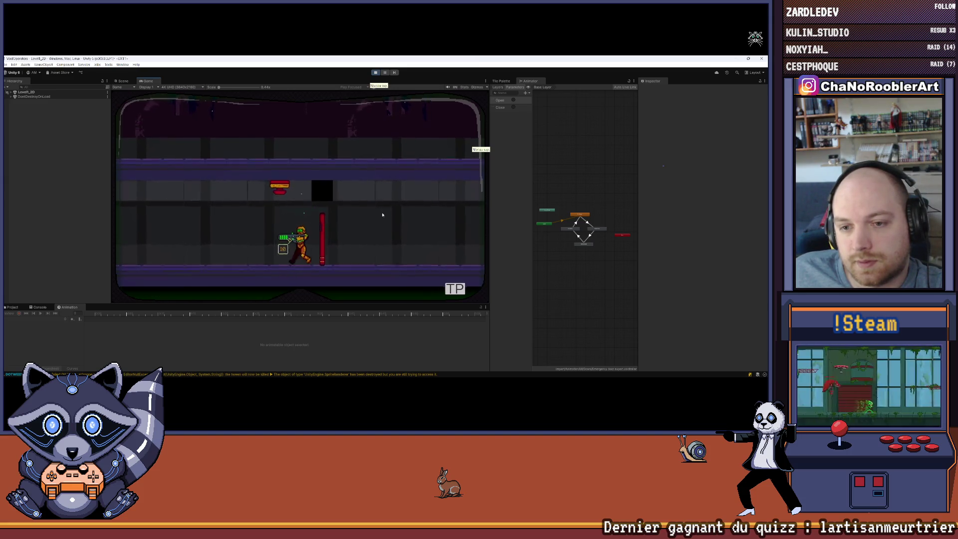
{"action": "key", "text": "r"}
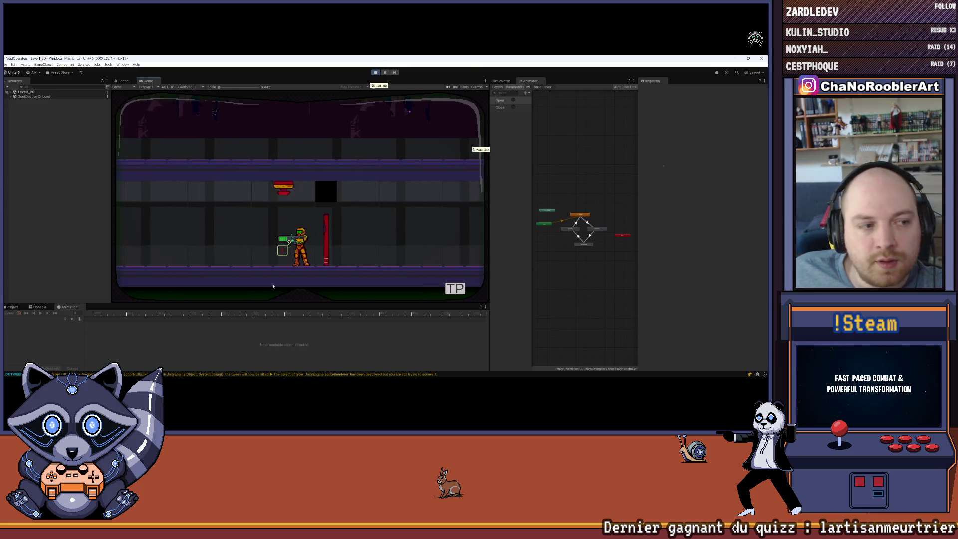
{"action": "key", "text": "a"}
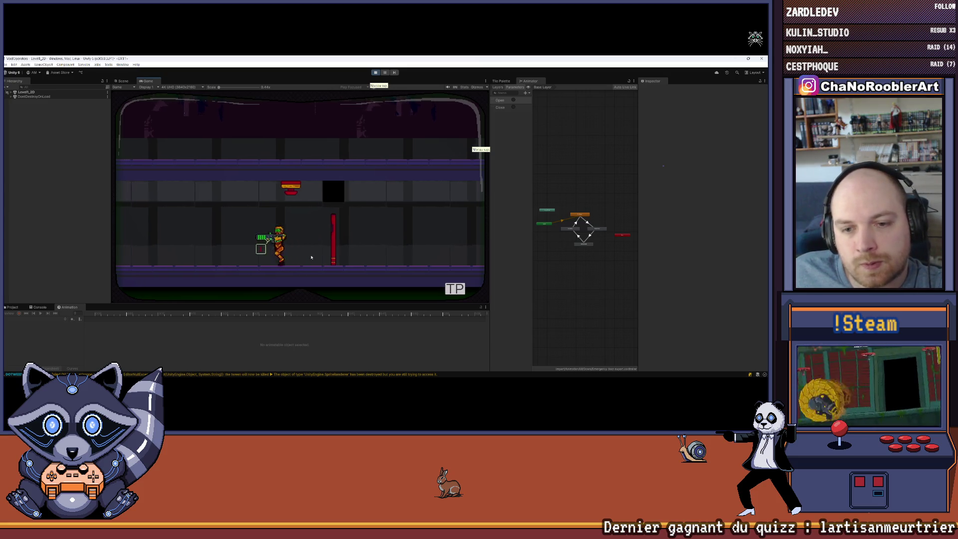
{"action": "key", "text": "r"}
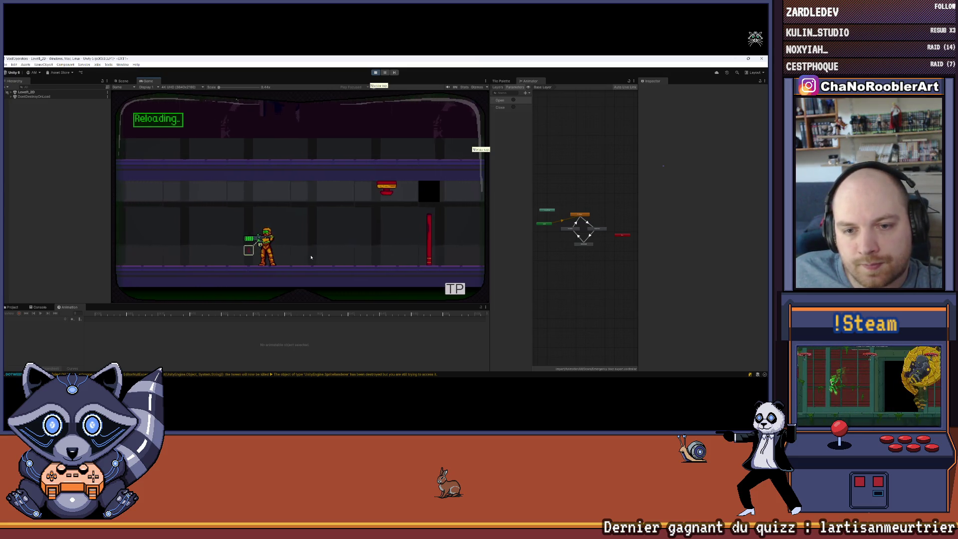
{"action": "key", "text": "d"}
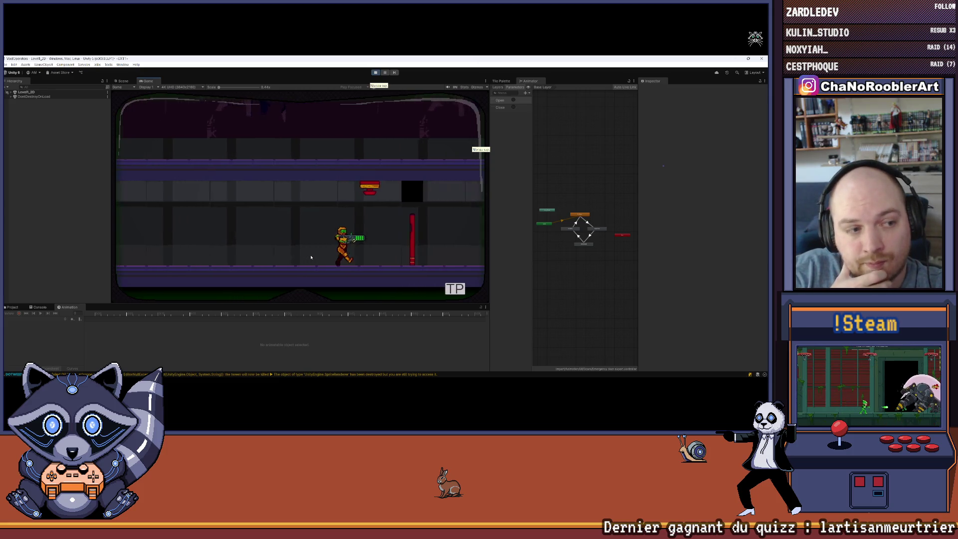
{"action": "key", "text": "a"}
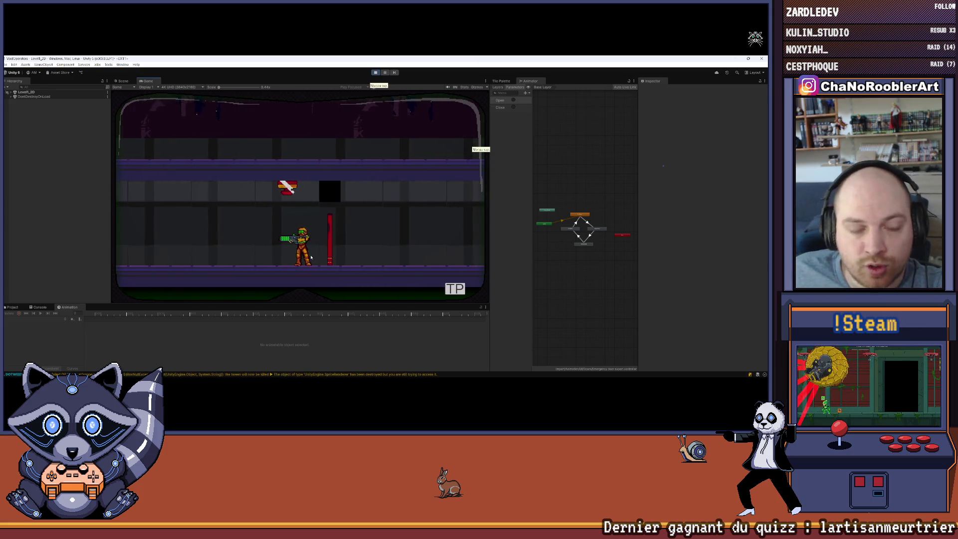
{"action": "key", "text": "d"}
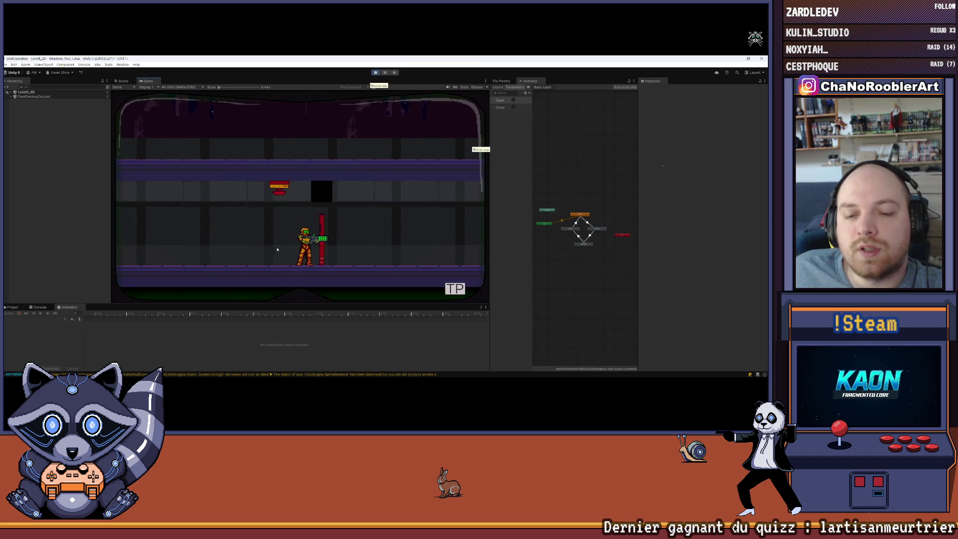
{"action": "key", "text": "a"}
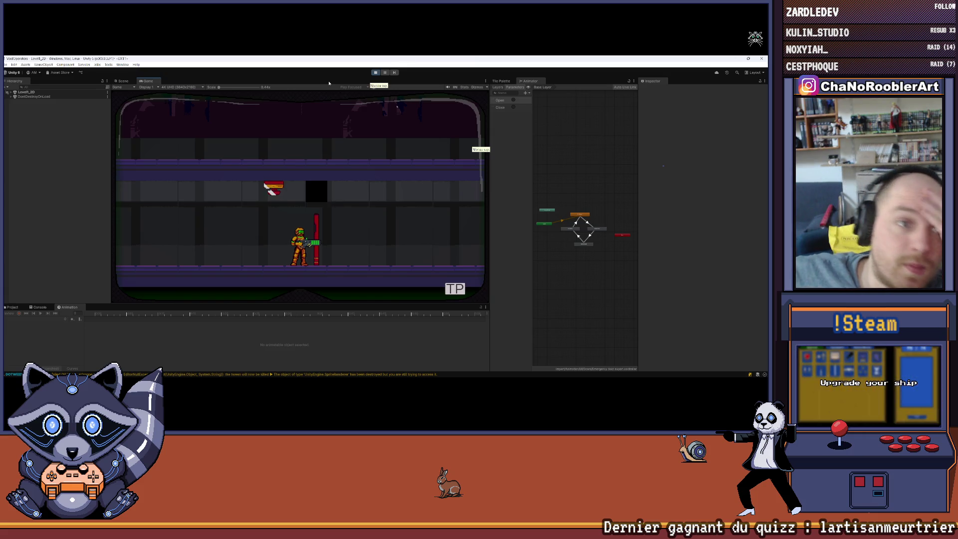
Expand Level1_2D > PartII > Doors > DoorInterrupt, select Door, and switch to the Scene view.
{"action": "left_click", "coordinate": [10, 92]}
{"action": "left_click", "coordinate": [15, 110]}
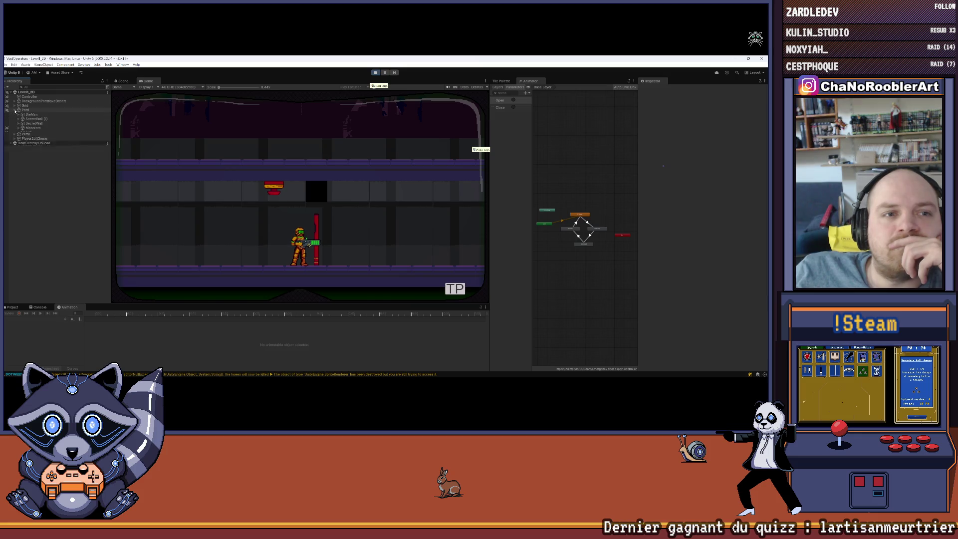
{"action": "left_click", "coordinate": [15, 110]}
{"action": "left_click", "coordinate": [14, 114]}
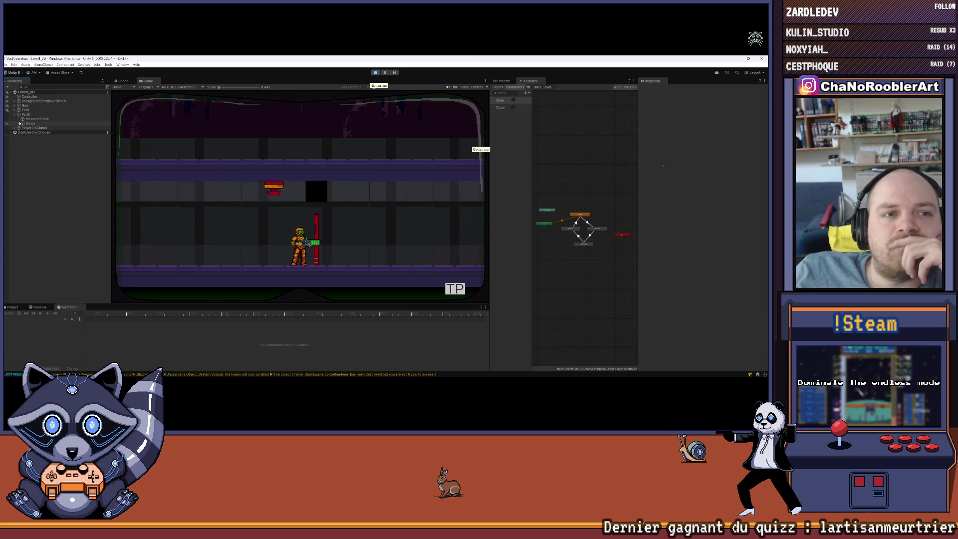
{"action": "left_click", "coordinate": [19, 123]}
{"action": "left_click", "coordinate": [22, 128]}
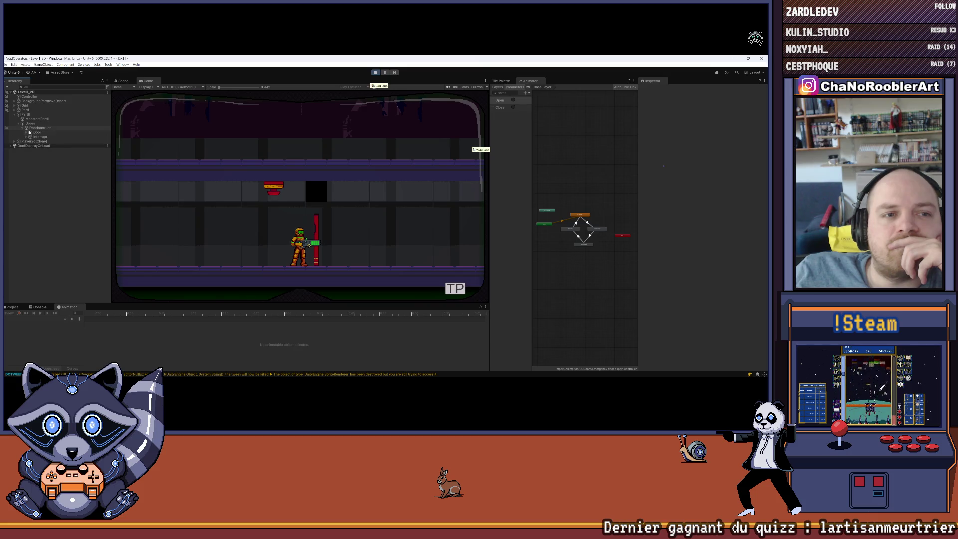
{"action": "left_click", "coordinate": [37, 132]}
{"action": "left_click", "coordinate": [26, 133]}
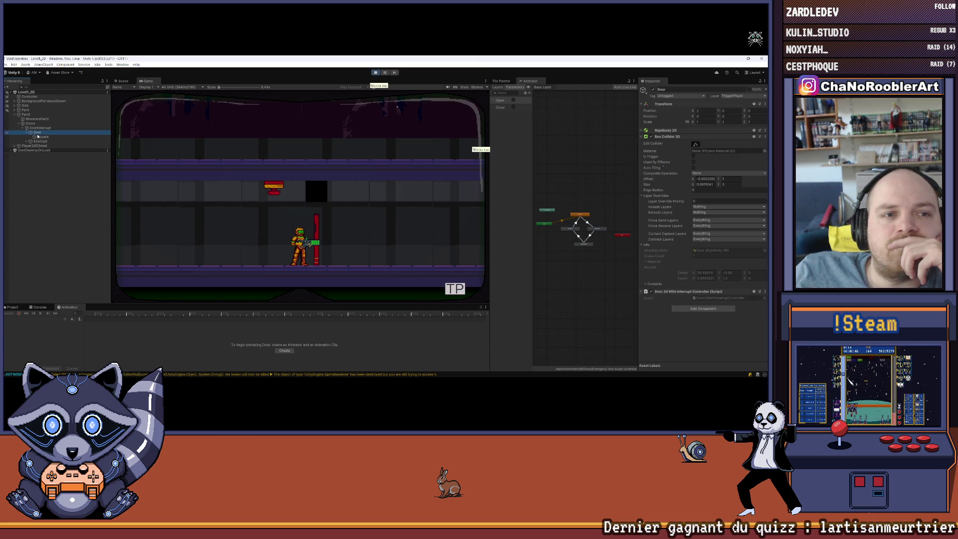
{"action": "left_click", "coordinate": [27, 133]}
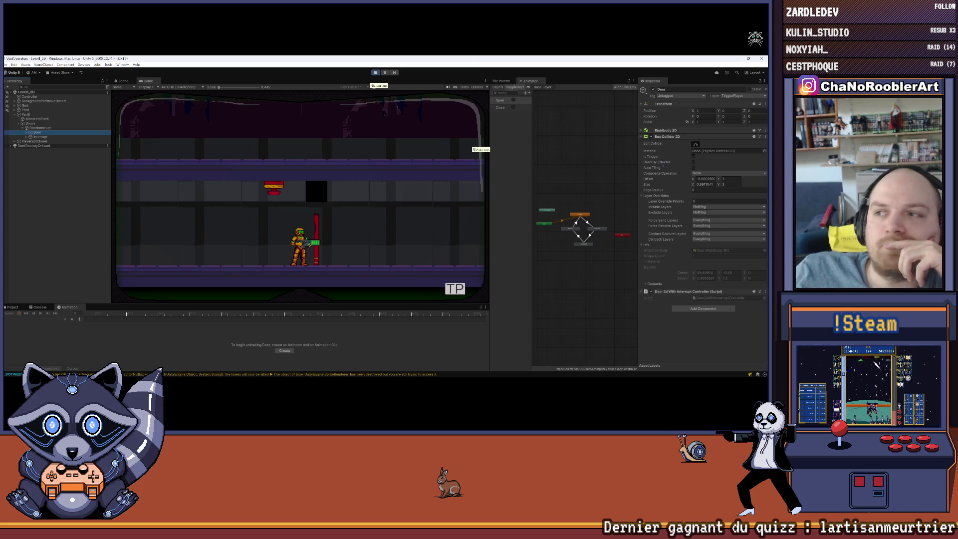
{"action": "left_click", "coordinate": [123, 81]}
{"action": "scroll", "coordinate": [336, 182], "scroll_direction": "down", "scroll_amount": 3}
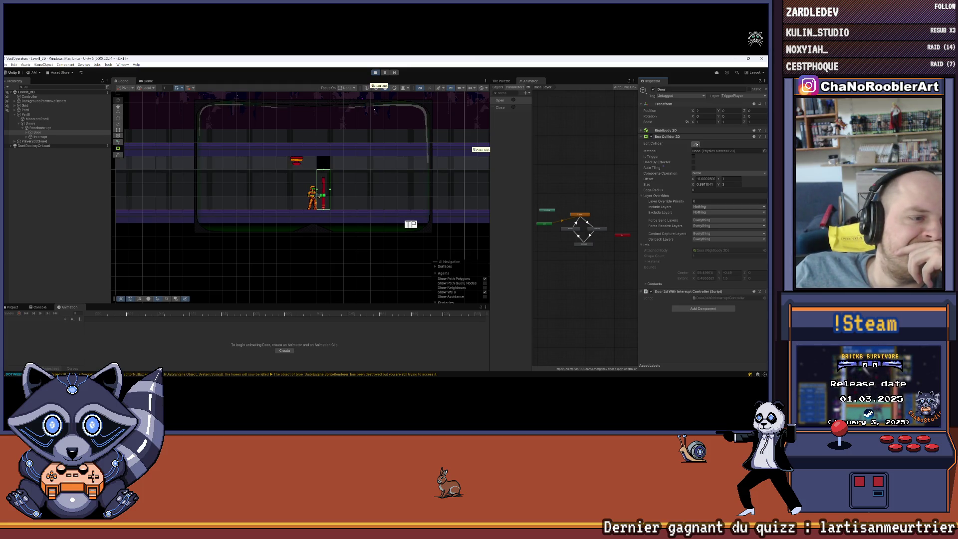
Expand Grid, frame the door, and inspect the TilemapWall object's components.
{"action": "scroll", "coordinate": [320, 165], "scroll_direction": "up", "scroll_amount": 3}
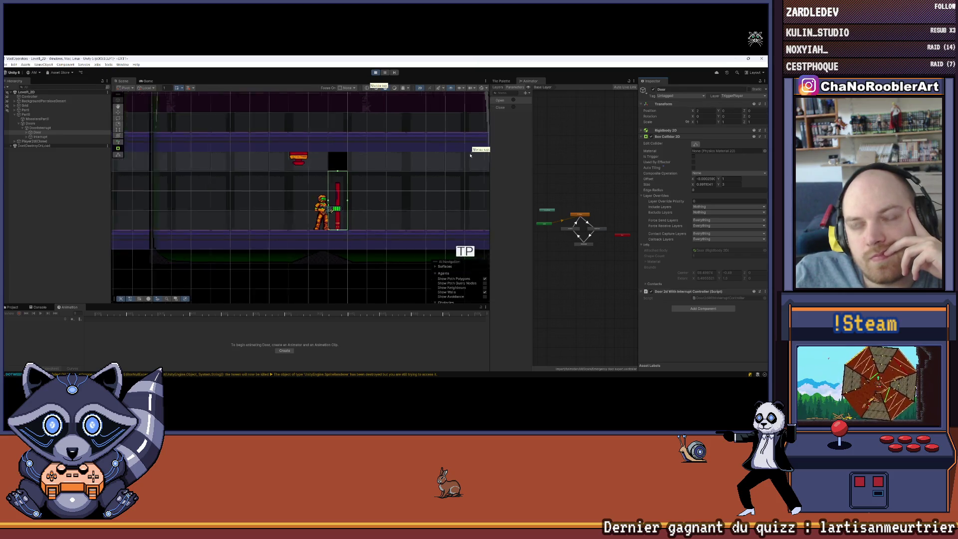
{"action": "scroll", "coordinate": [288, 168], "scroll_direction": "down", "scroll_amount": 5}
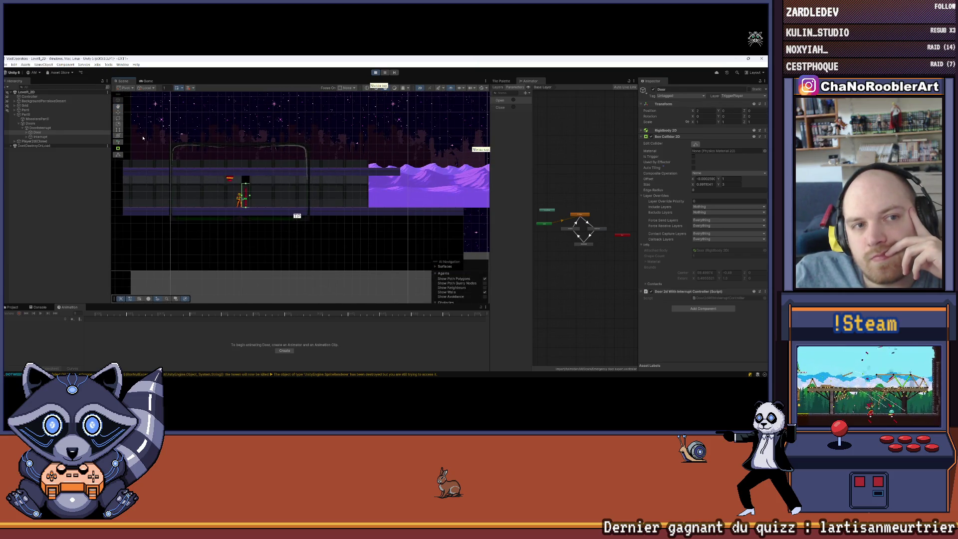
{"action": "left_click", "coordinate": [15, 107]}
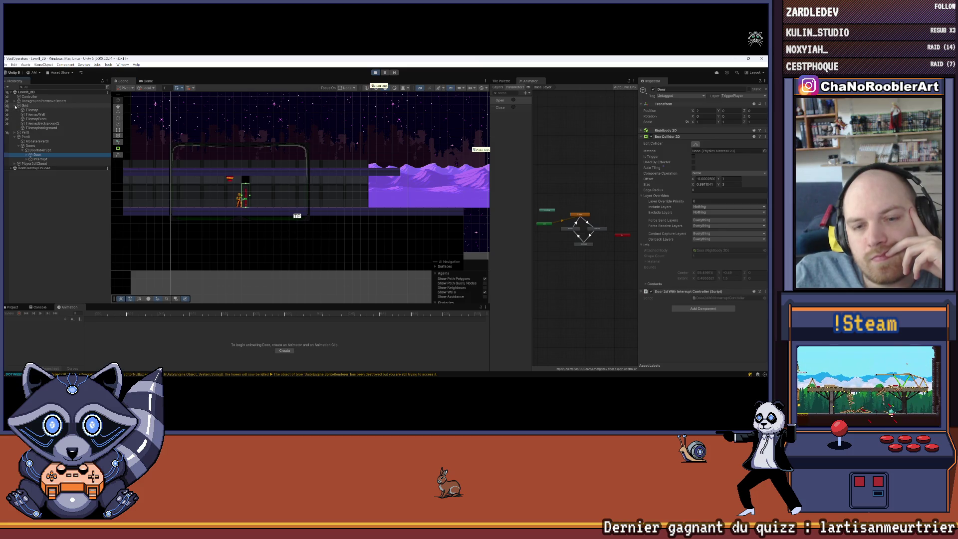
{"action": "key", "text": "f"}
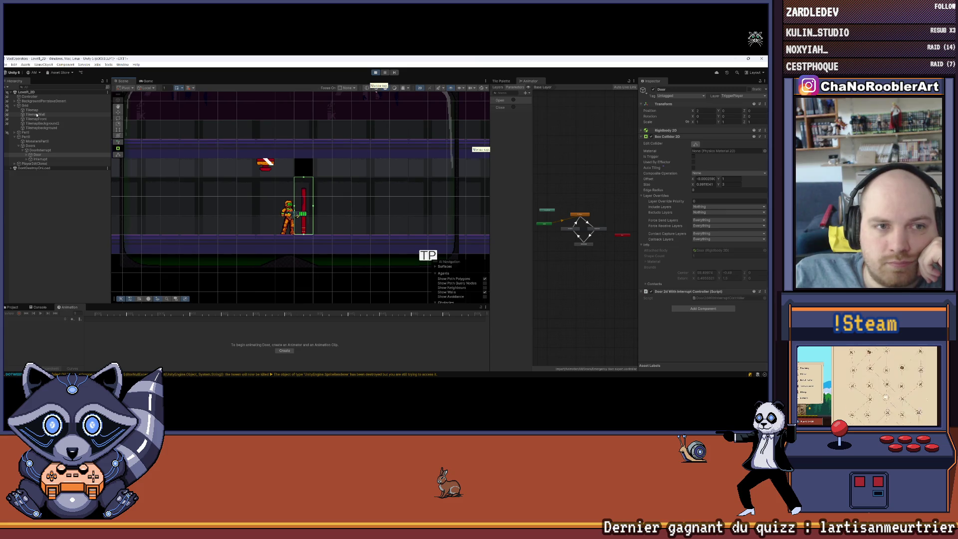
{"action": "left_click", "coordinate": [37, 115]}
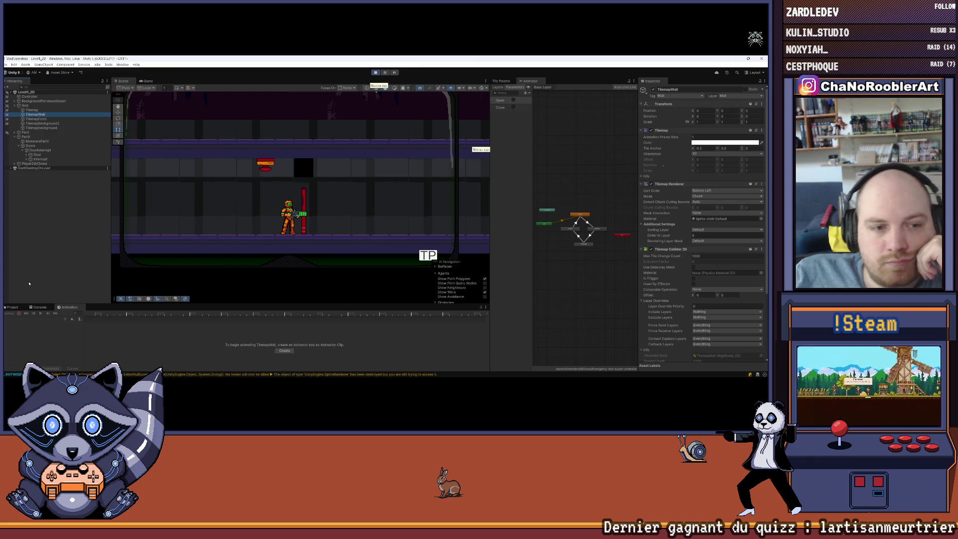
Pick the red door in the scene, turn on the grid overlay, and return to the Game view.
{"action": "left_click", "coordinate": [41, 259]}
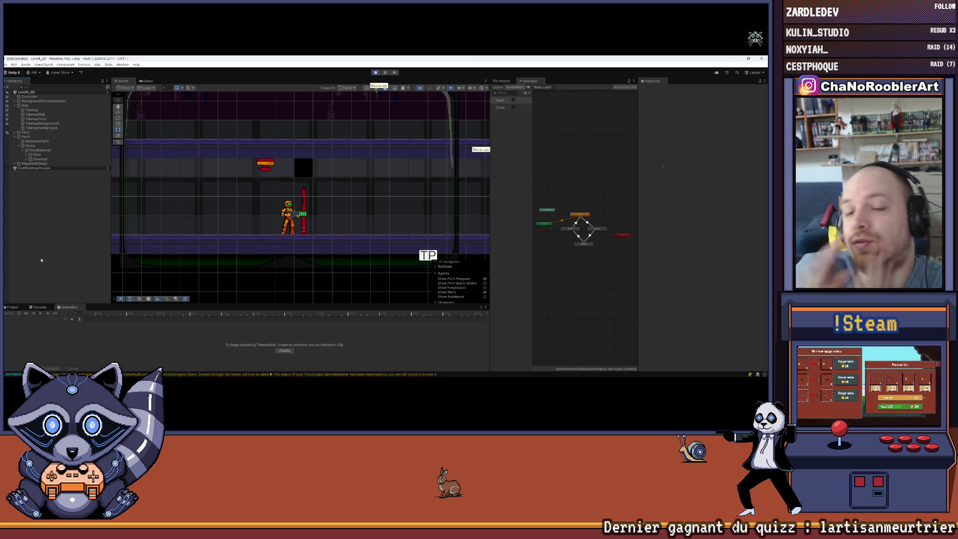
{"action": "left_click", "coordinate": [305, 230]}
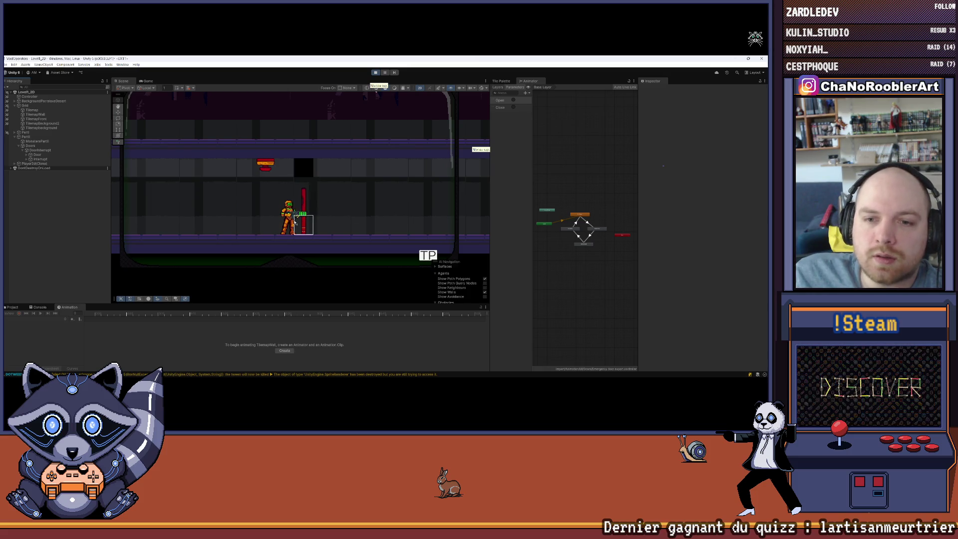
{"action": "key", "text": "ctrl+backslash"}
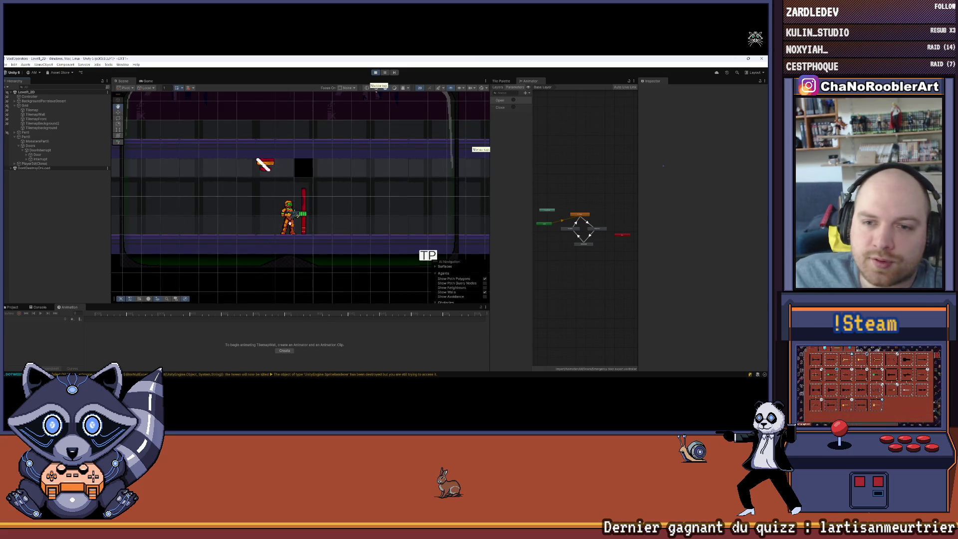
{"action": "scroll", "coordinate": [319, 205], "scroll_direction": "down", "scroll_amount": 3}
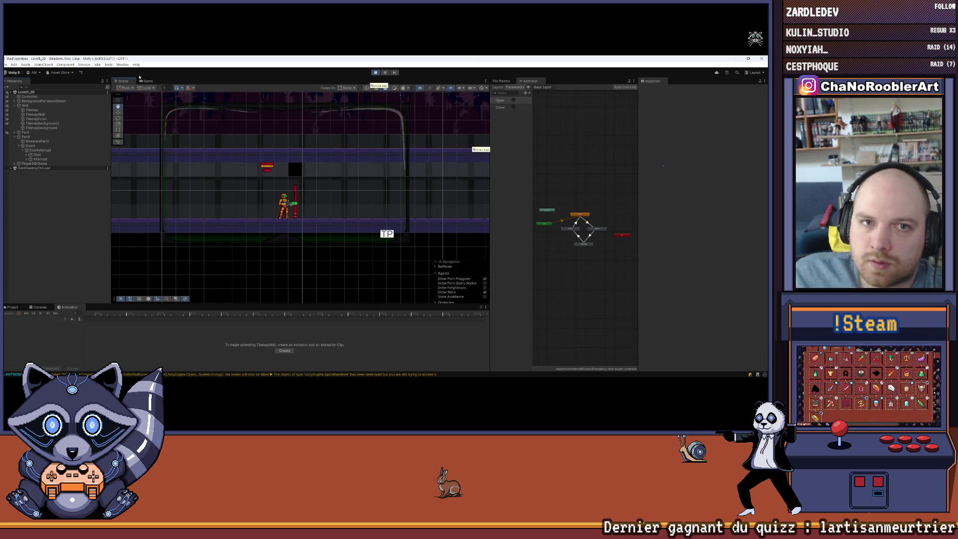
{"action": "left_click", "coordinate": [146, 80]}
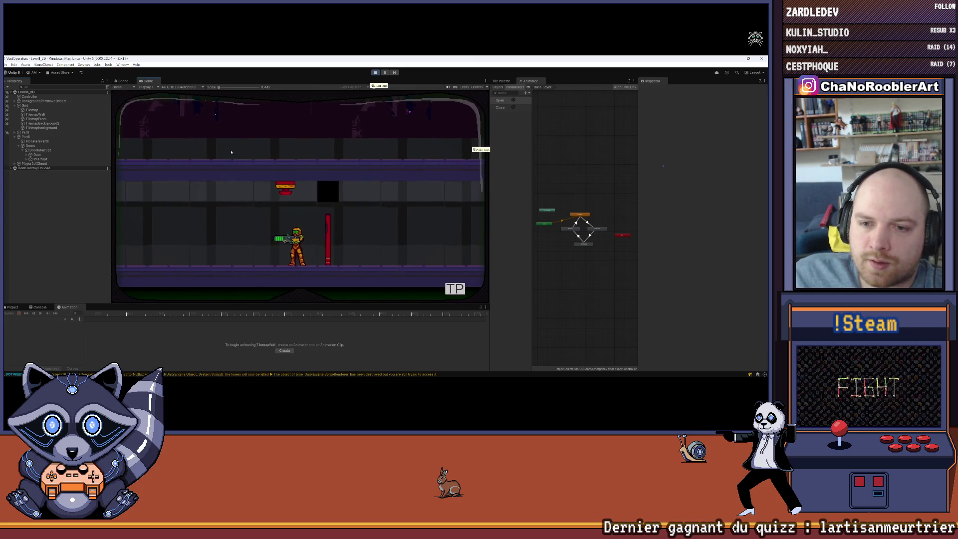
Walk the player beside the red door and fire at it, reloading in between.
{"action": "key", "text": "a"}
{"action": "key", "text": "d"}
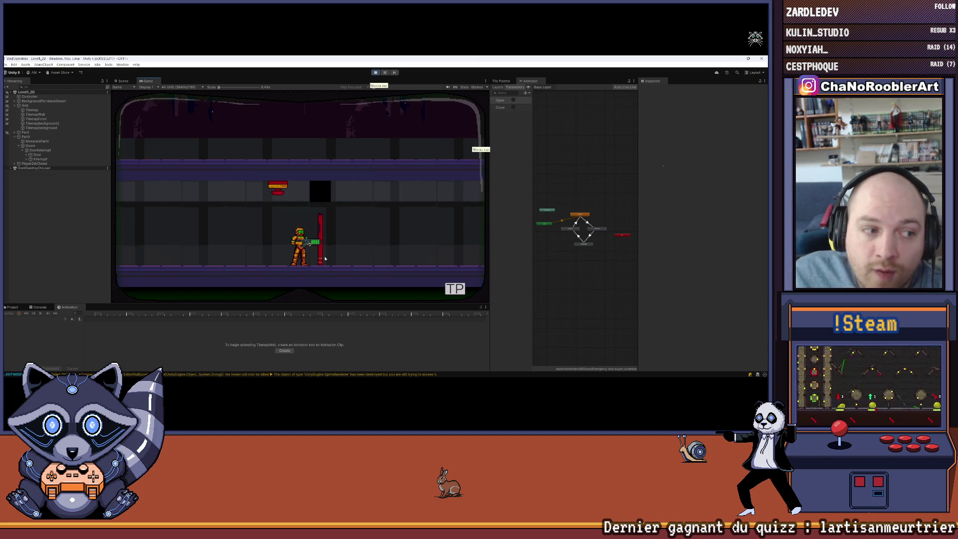
{"action": "key", "text": "a"}
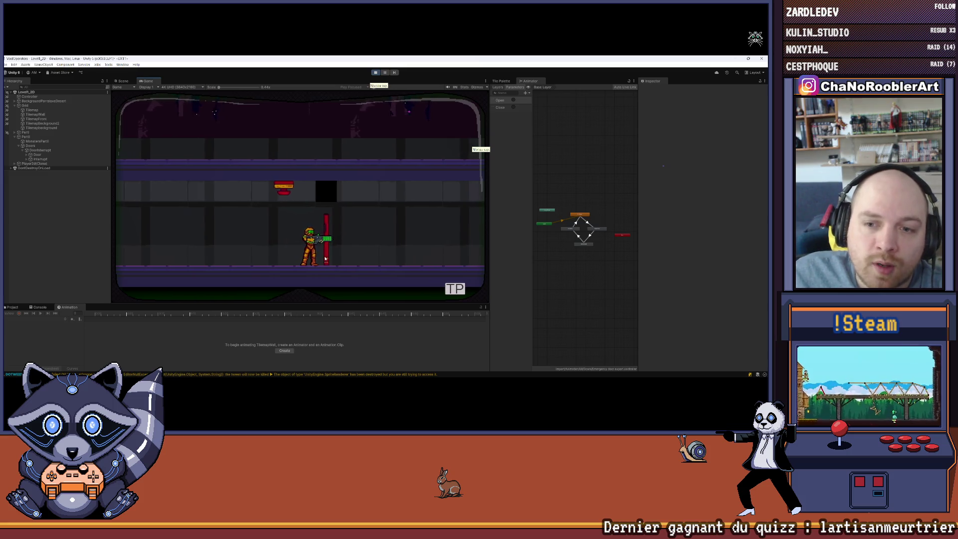
{"action": "key", "text": "a"}
{"action": "key", "text": "d"}
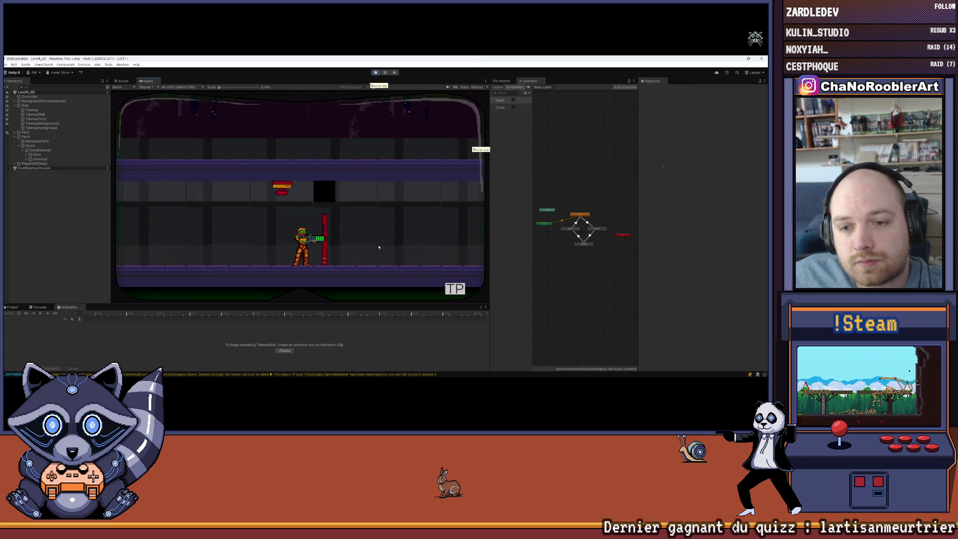
{"action": "key", "text": "r"}
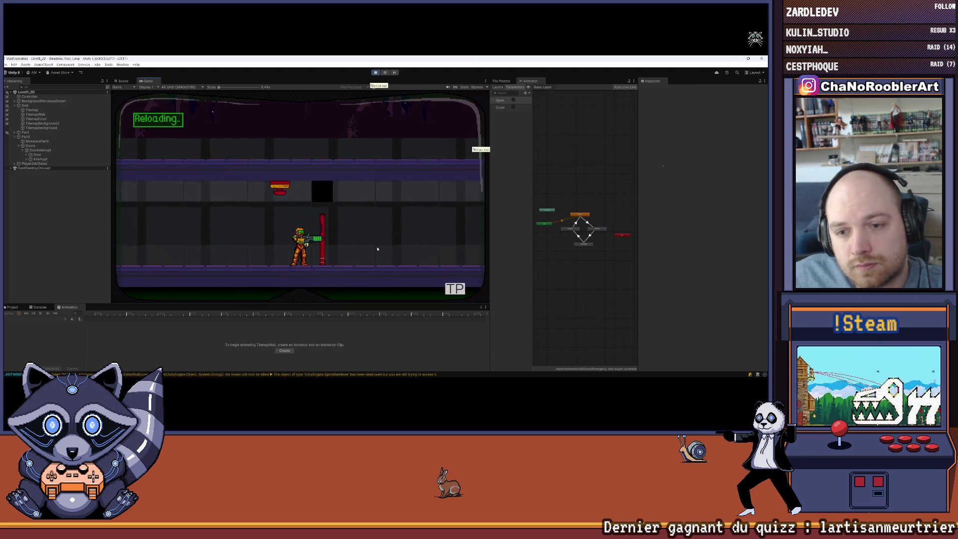
{"action": "left_click", "coordinate": [345, 251]}
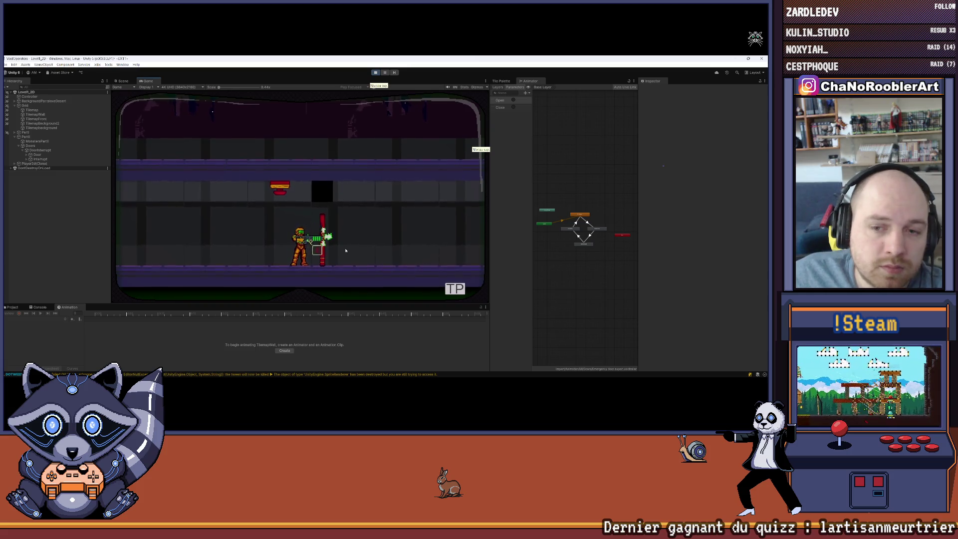
{"action": "key", "text": "r"}
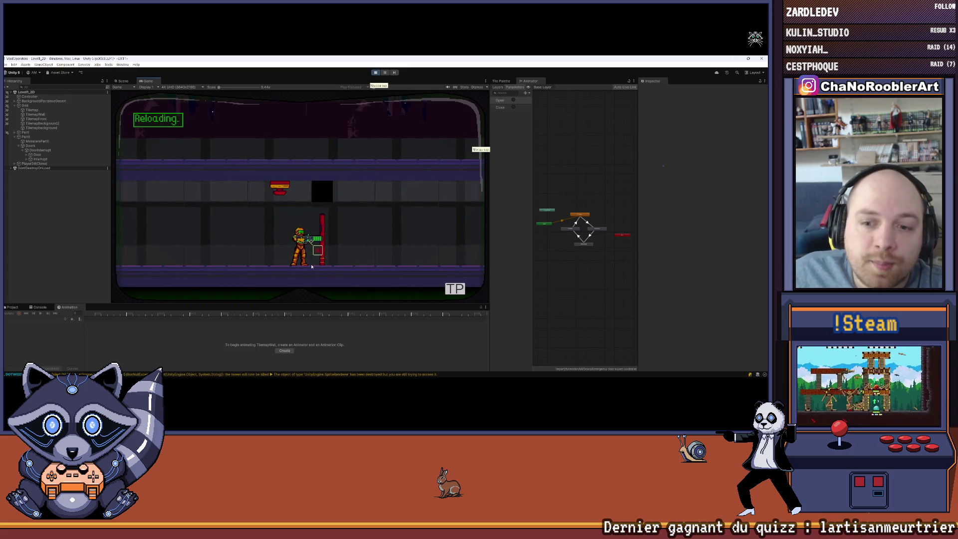
{"action": "key", "text": "d"}
{"action": "left_click", "coordinate": [347, 254]}
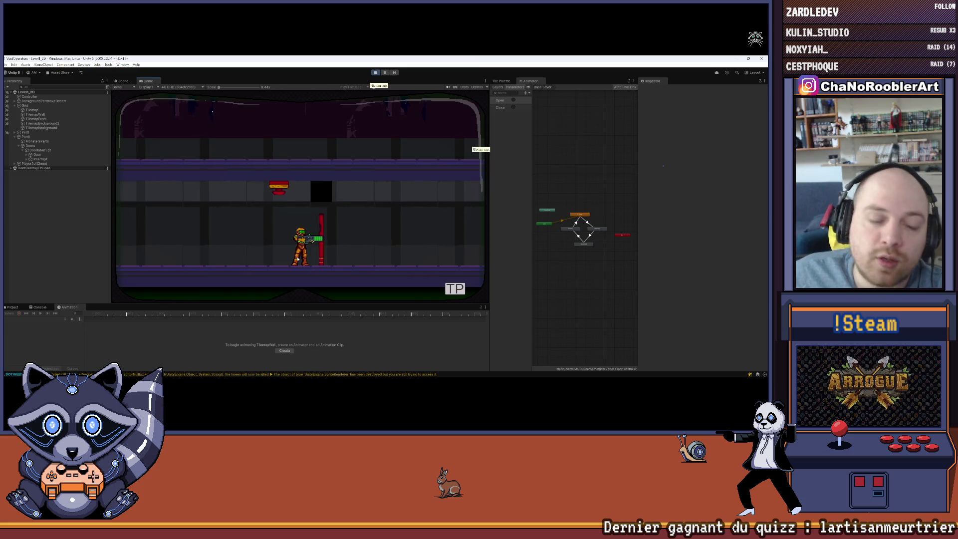
Reposition and aim around the door, firing several more shots at it after reloading.
{"action": "key", "text": "a"}
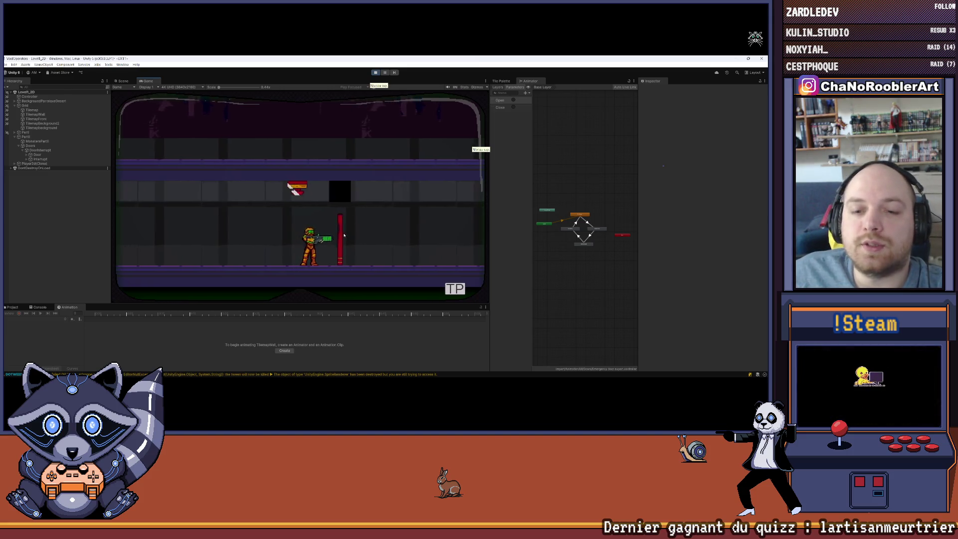
{"action": "key", "text": "d"}
{"action": "key", "text": "w"}
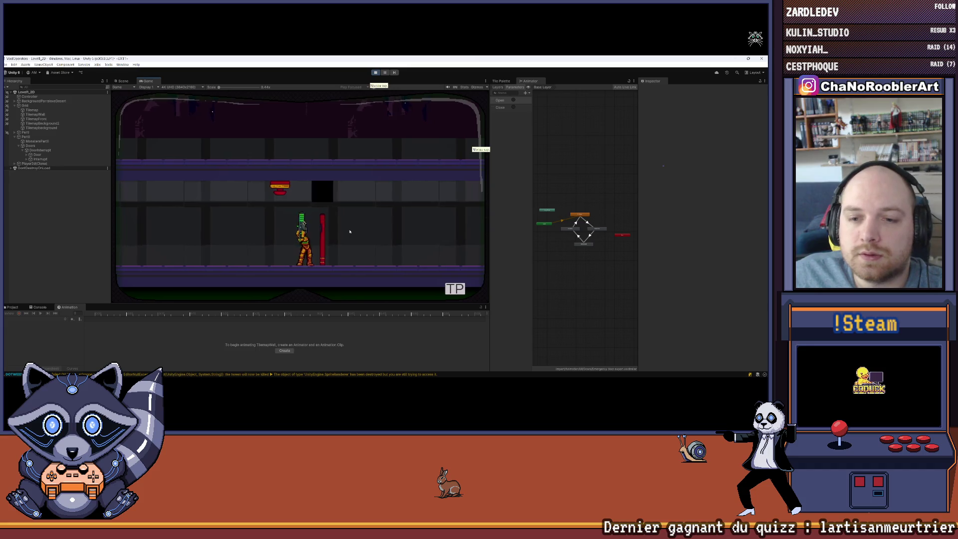
{"action": "key", "text": "a"}
{"action": "key", "text": "d"}
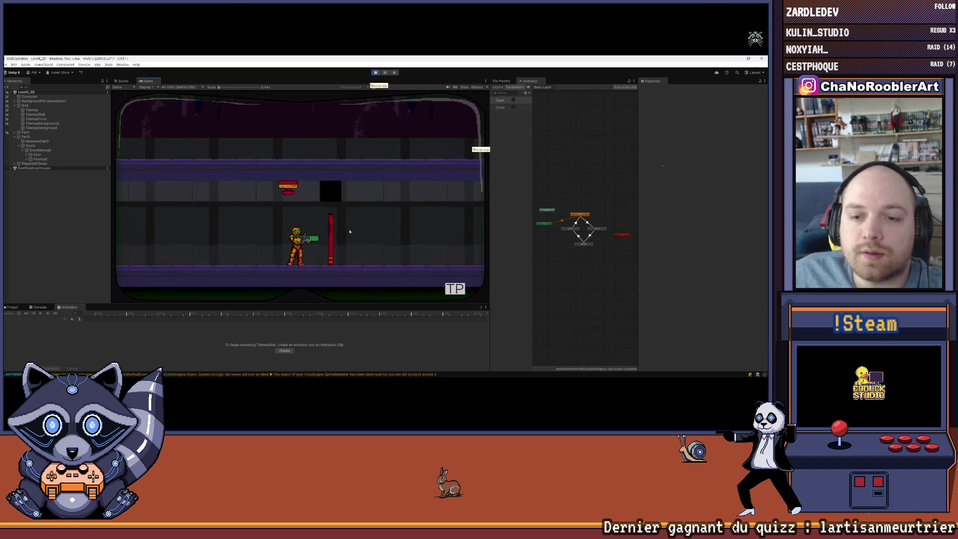
{"action": "key", "text": "a"}
{"action": "key", "text": "r"}
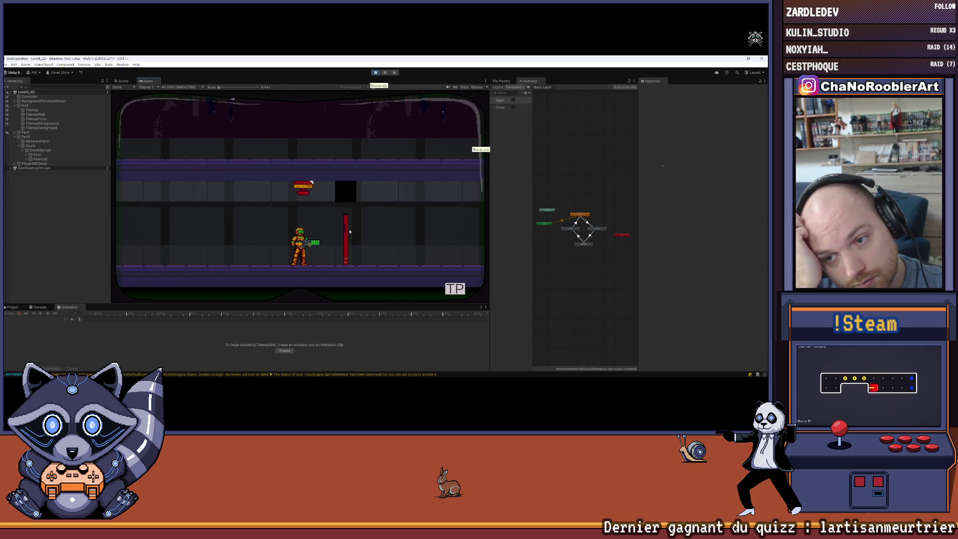
{"action": "key", "text": "d"}
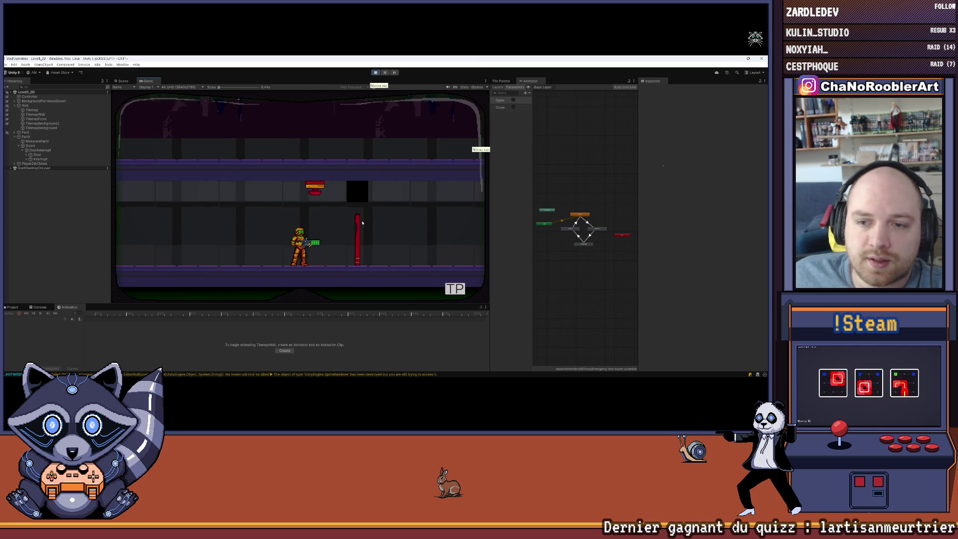
{"action": "left_click", "coordinate": [345, 251]}
{"action": "left_click", "coordinate": [355, 255]}
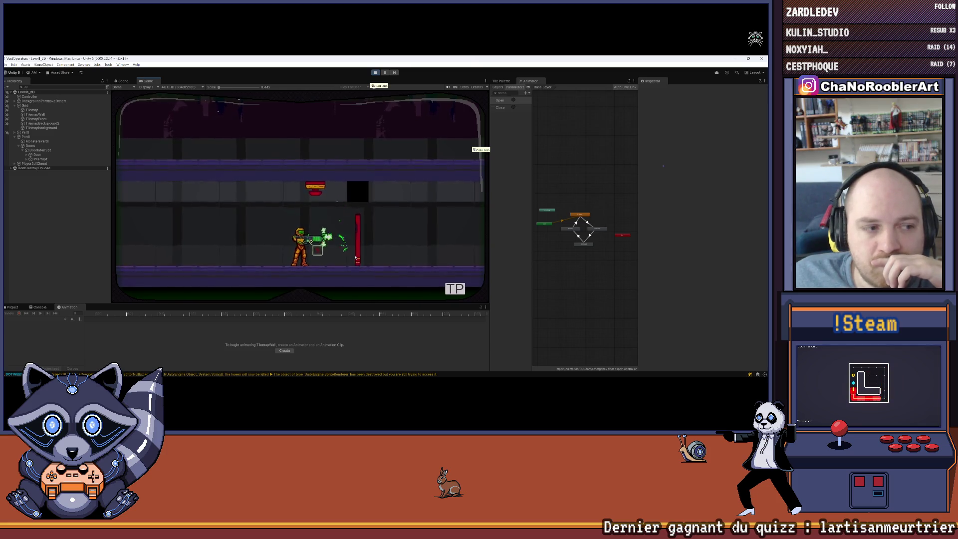
{"action": "key", "text": "r"}
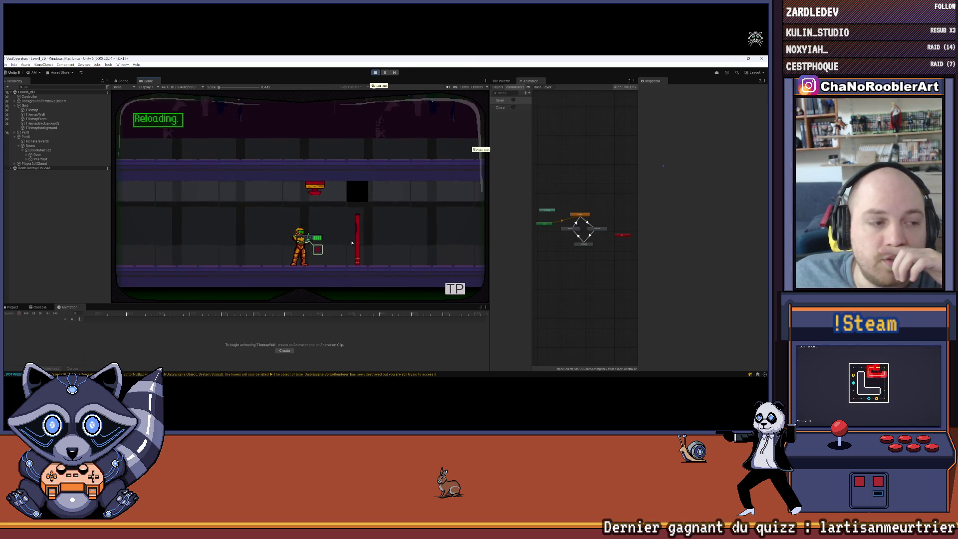
{"action": "left_click", "coordinate": [374, 245]}
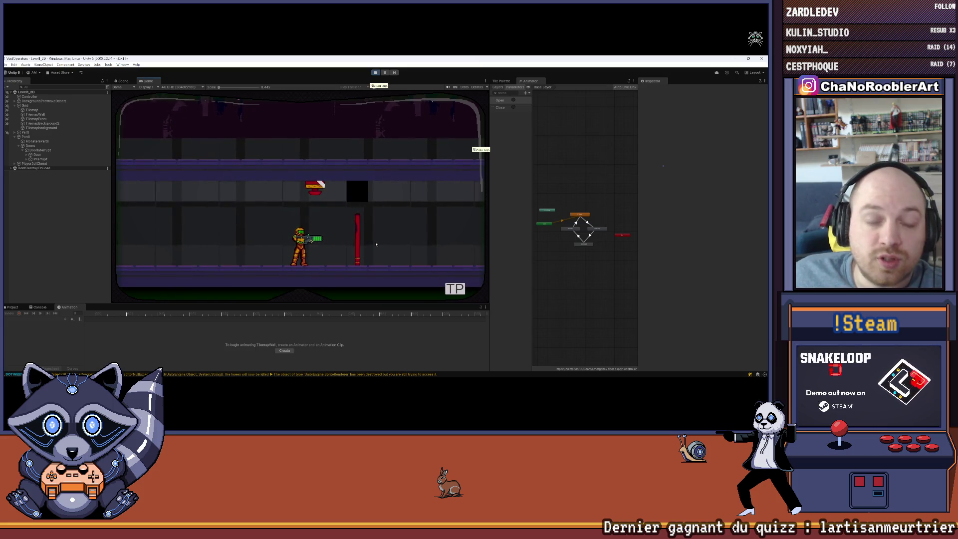
{"action": "left_click", "coordinate": [375, 244]}
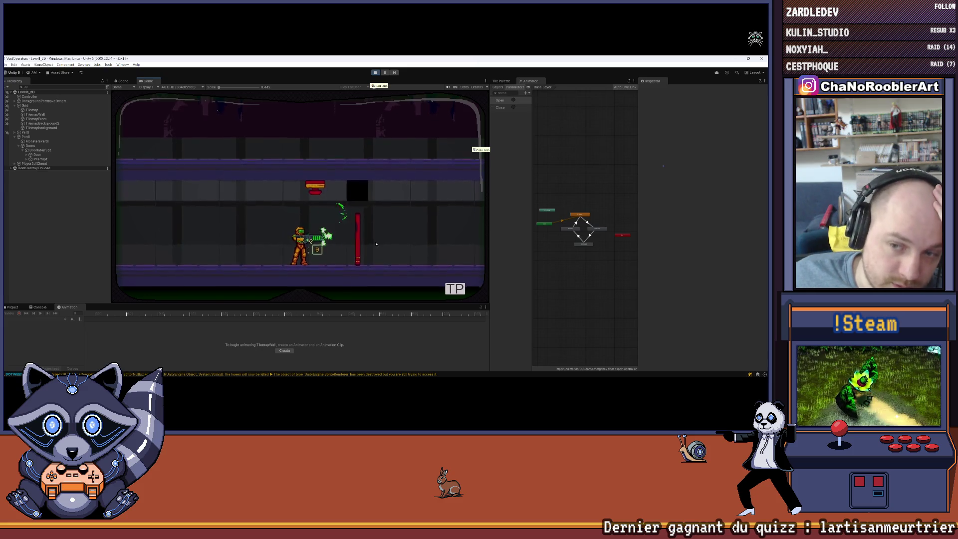
{"action": "left_click", "coordinate": [376, 244]}
{"action": "left_click", "coordinate": [376, 241]}
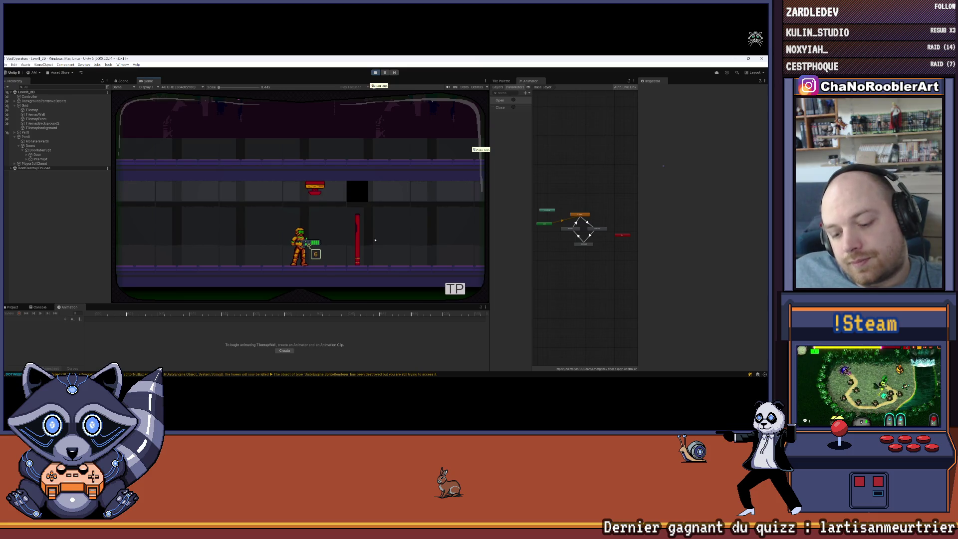
Shoot the red switch above the door to open it, then walk up to the door.
{"action": "key", "text": "a"}
{"action": "key", "text": "r"}
{"action": "key", "text": "d"}
{"action": "left_click", "coordinate": [344, 184]}
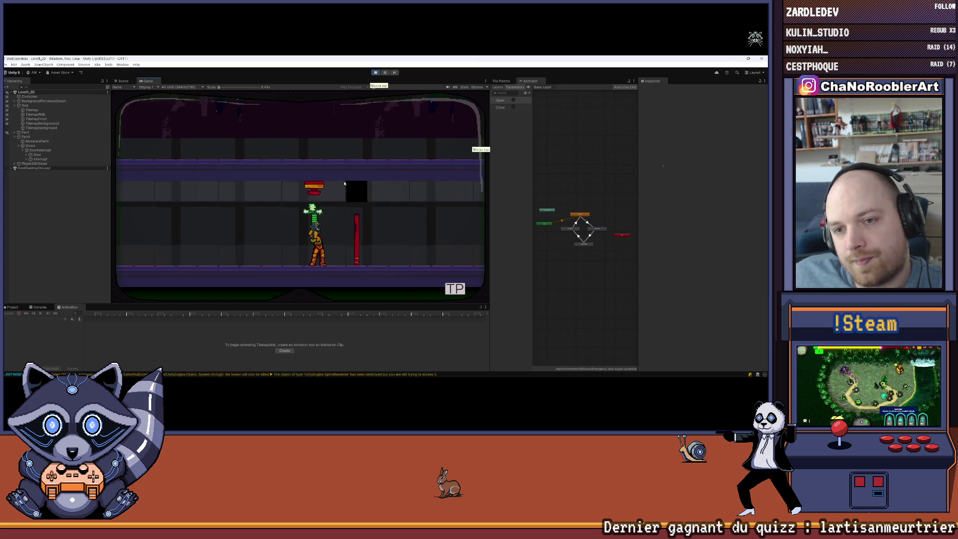
{"action": "left_click", "coordinate": [345, 184]}
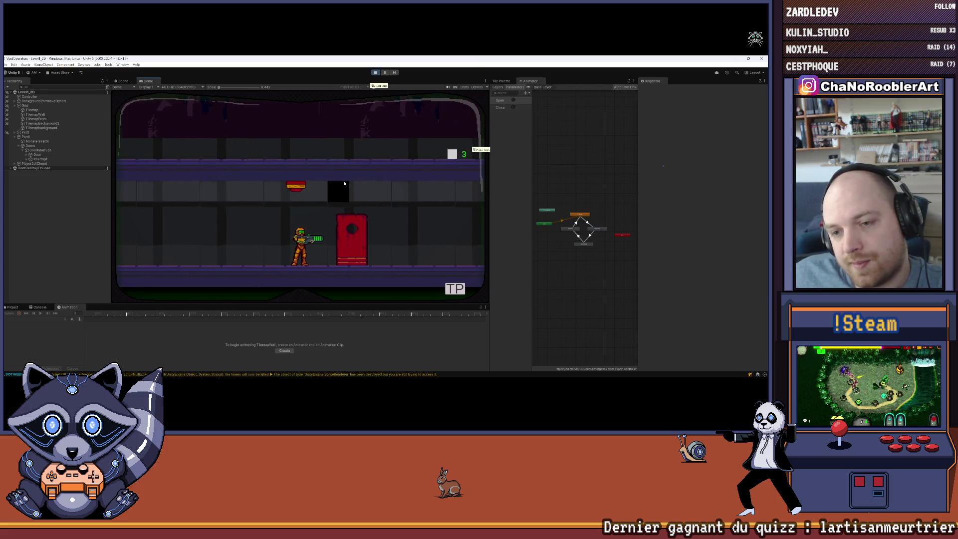
{"action": "key", "text": "d"}
{"action": "left_click", "coordinate": [356, 179]}
{"action": "left_click", "coordinate": [356, 180]}
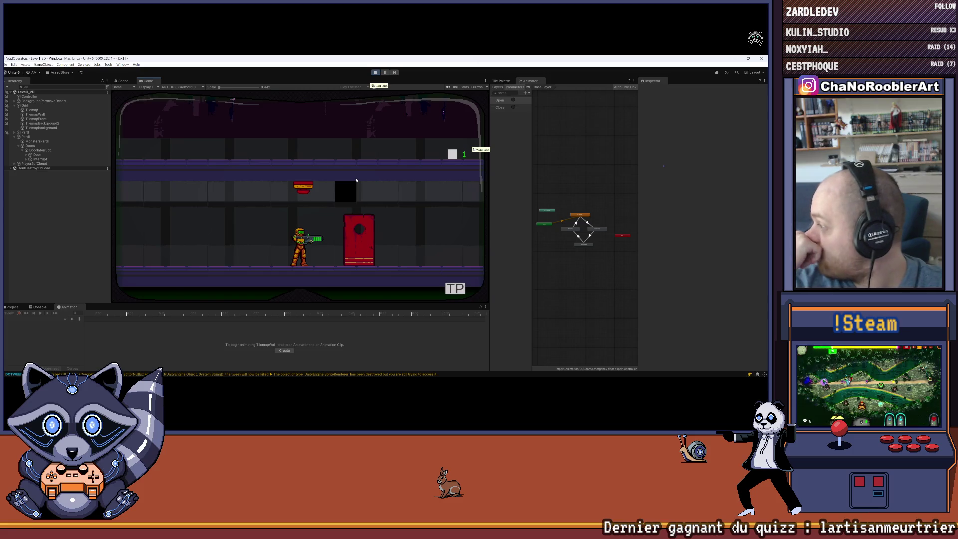
{"action": "left_click", "coordinate": [356, 180]}
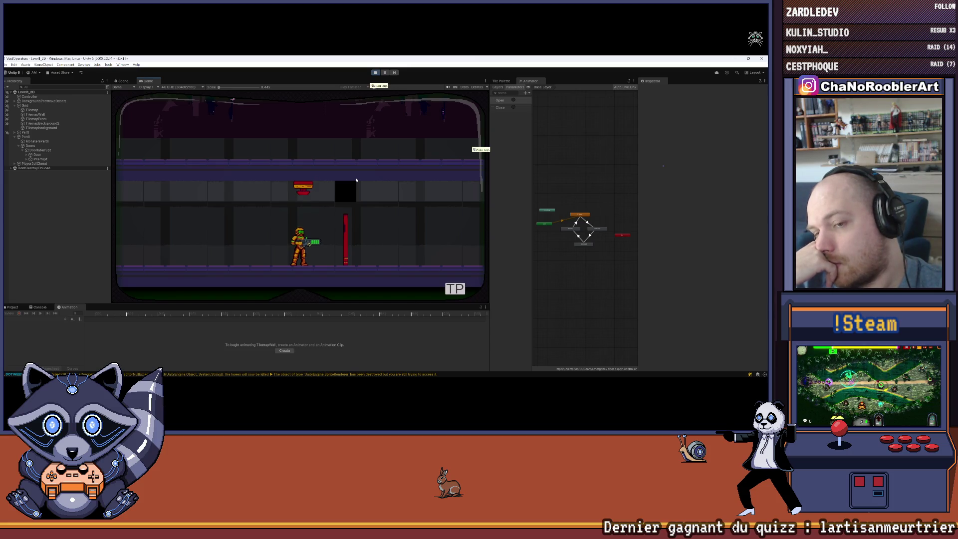
{"action": "key", "text": "d"}
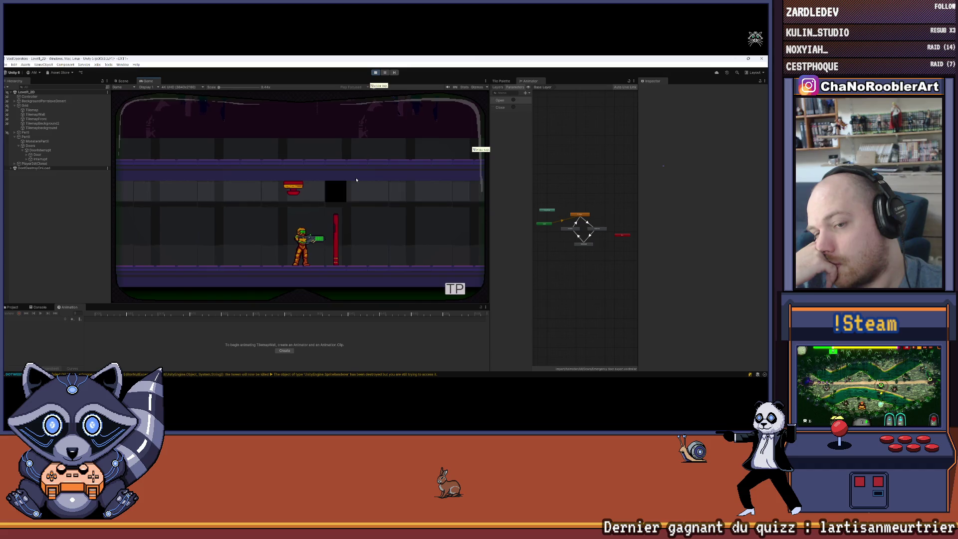
{"action": "key", "text": "d"}
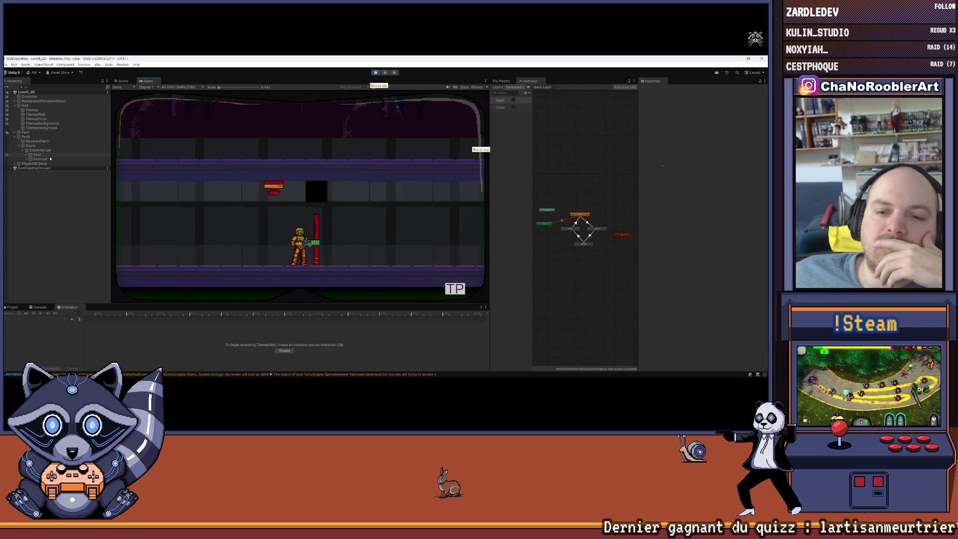
Select Door and change its Tag from Untagged to NoImpact, checking its layer along the way.
{"action": "left_click", "coordinate": [50, 157]}
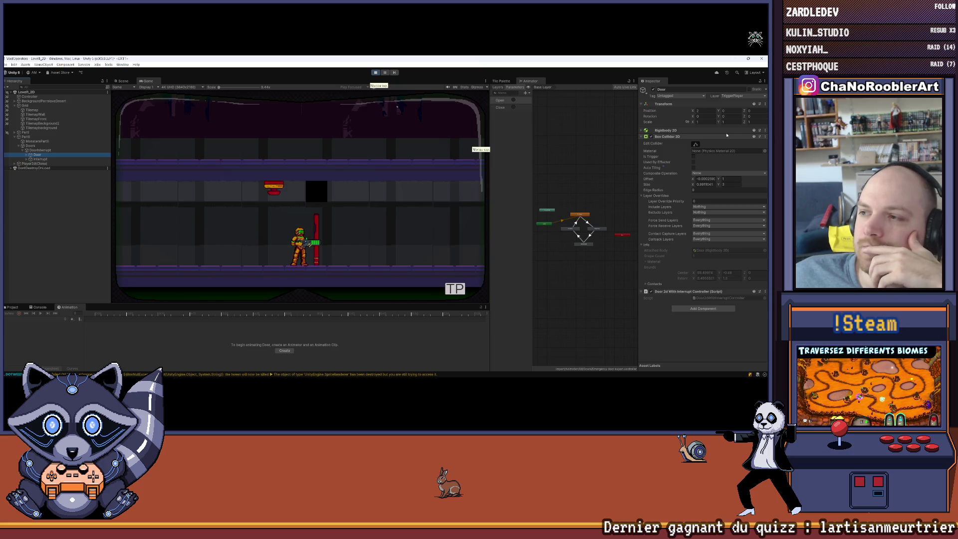
{"action": "left_click", "coordinate": [684, 95]}
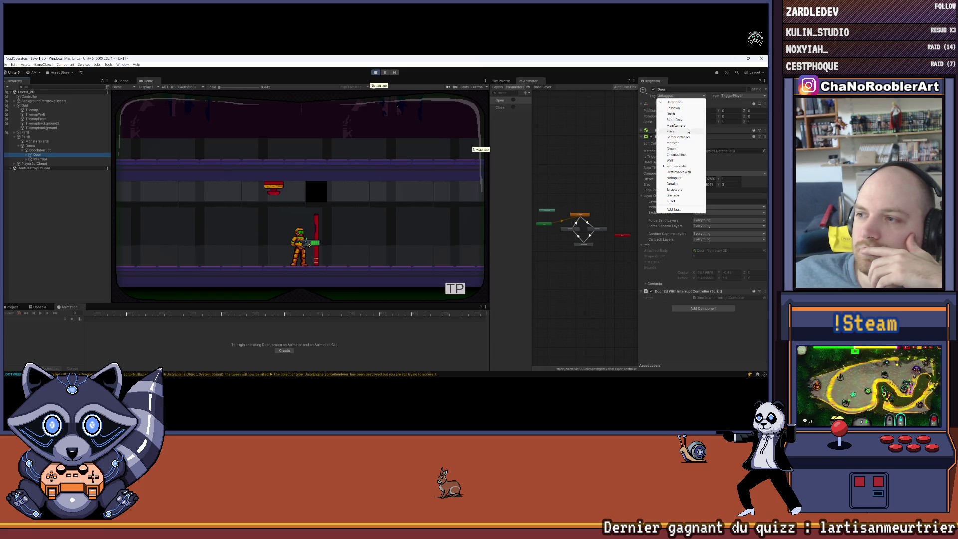
{"action": "left_click", "coordinate": [731, 96]}
{"action": "left_click", "coordinate": [733, 96]}
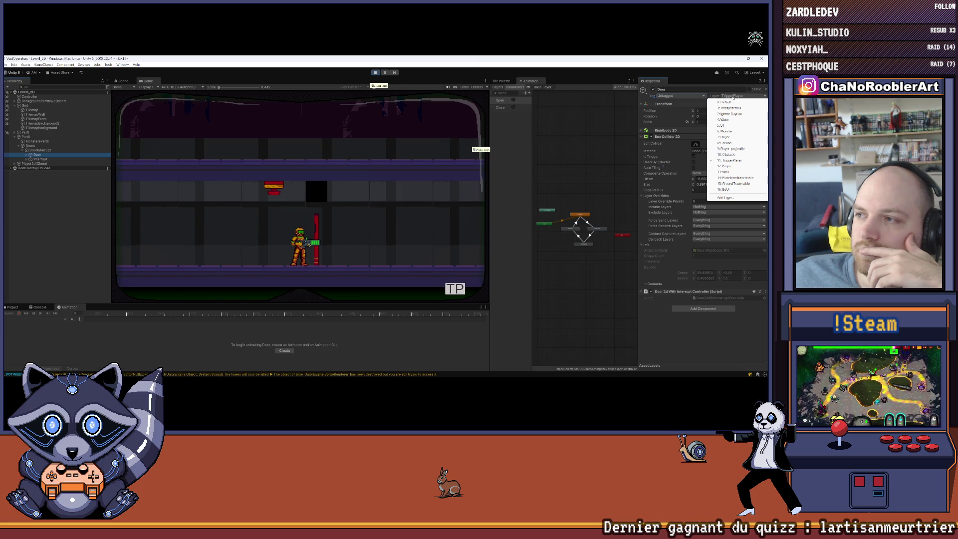
{"action": "left_click", "coordinate": [697, 98]}
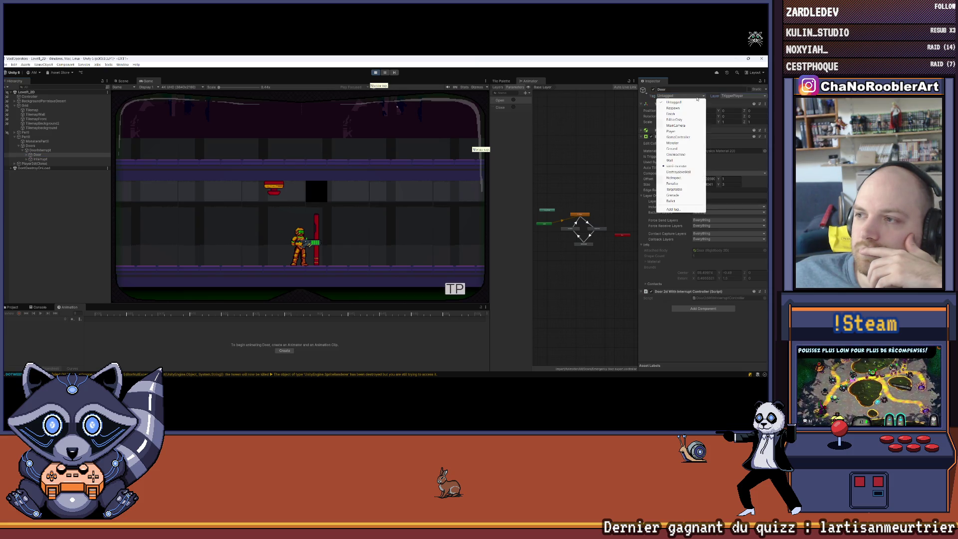
{"action": "left_click", "coordinate": [683, 178]}
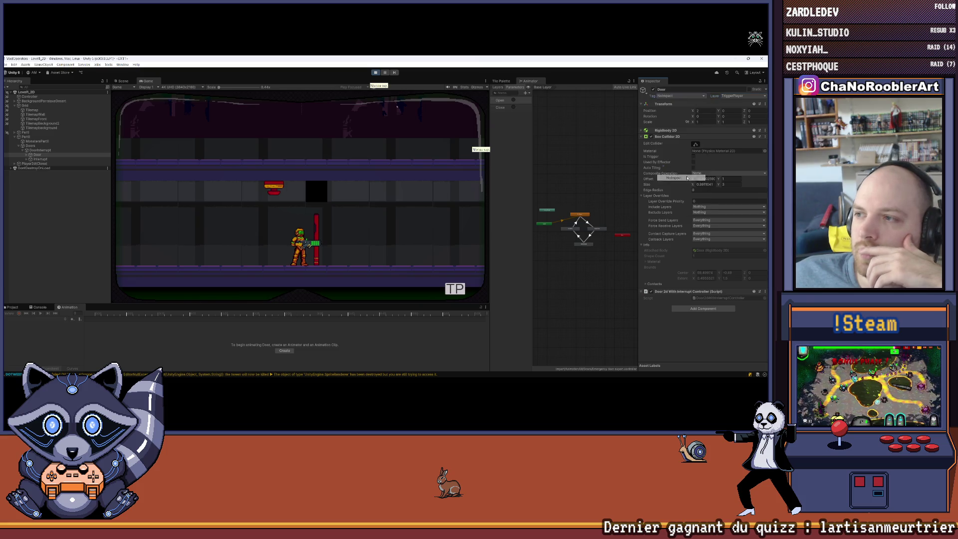
{"action": "key", "text": "Left"}
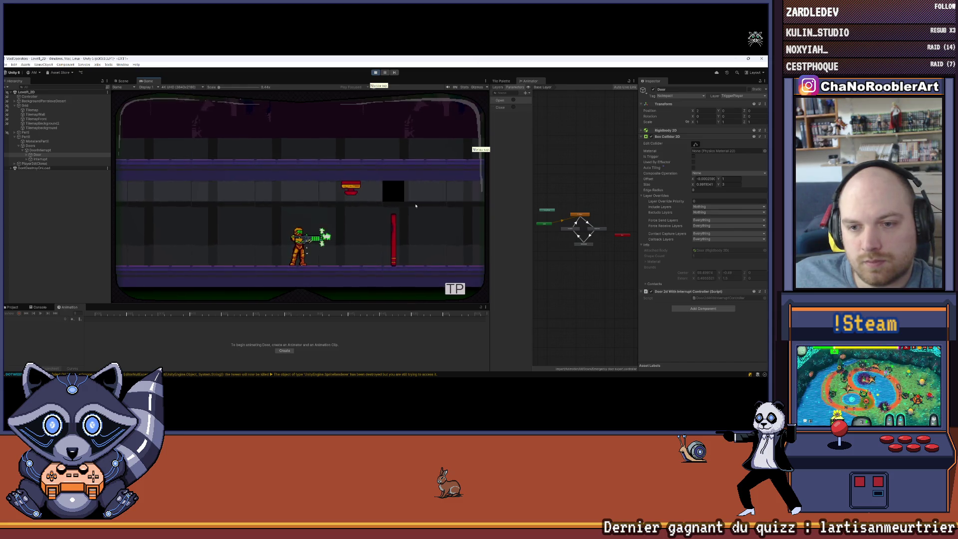
Walk the player back and forth up to the retagged red door.
{"action": "key", "text": "Right"}
{"action": "key", "text": "Right"}
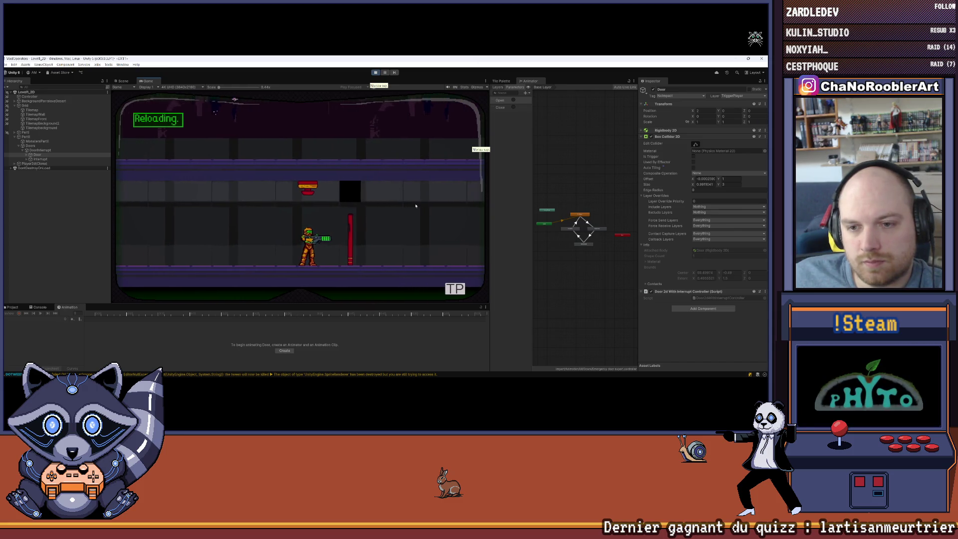
{"action": "key", "text": "Left"}
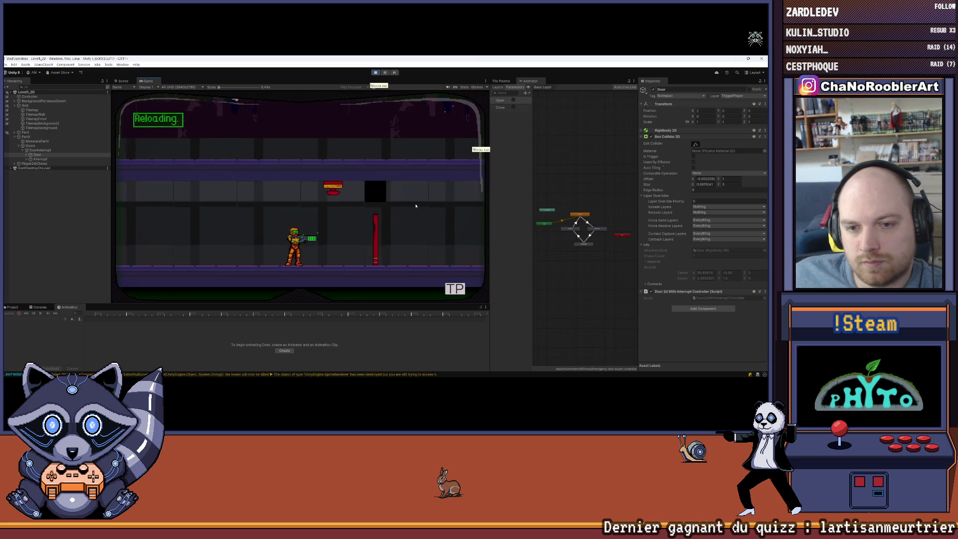
{"action": "key", "text": "Right"}
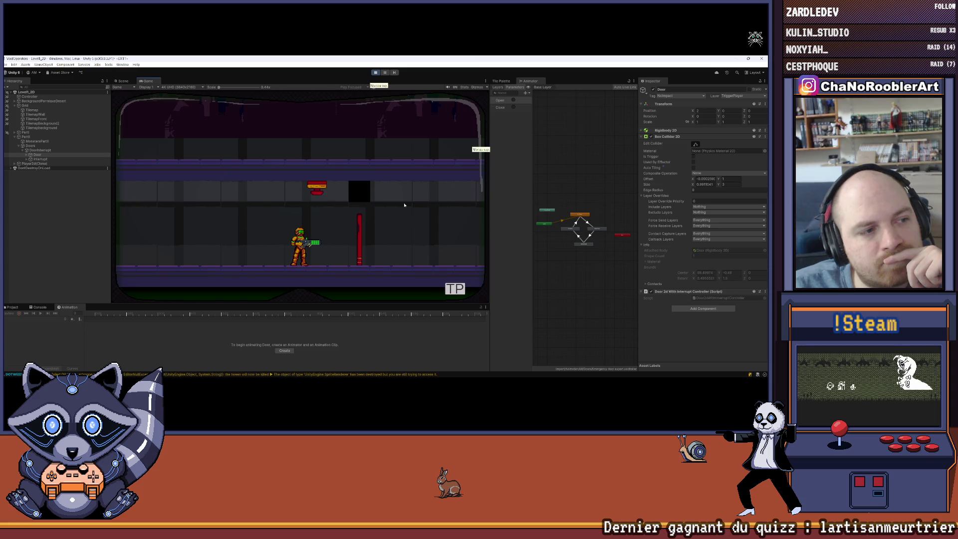
{"action": "key", "text": "Right"}
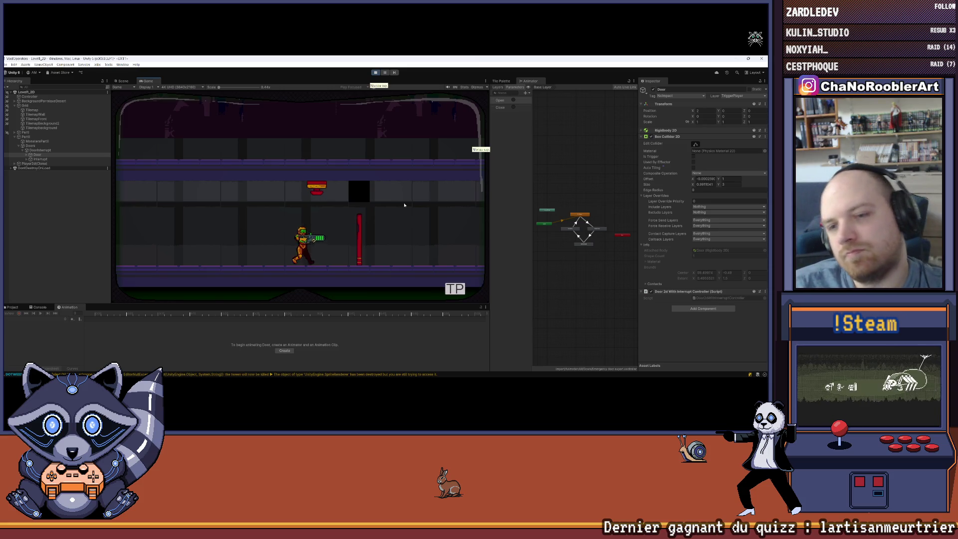
{"action": "key", "text": "Right"}
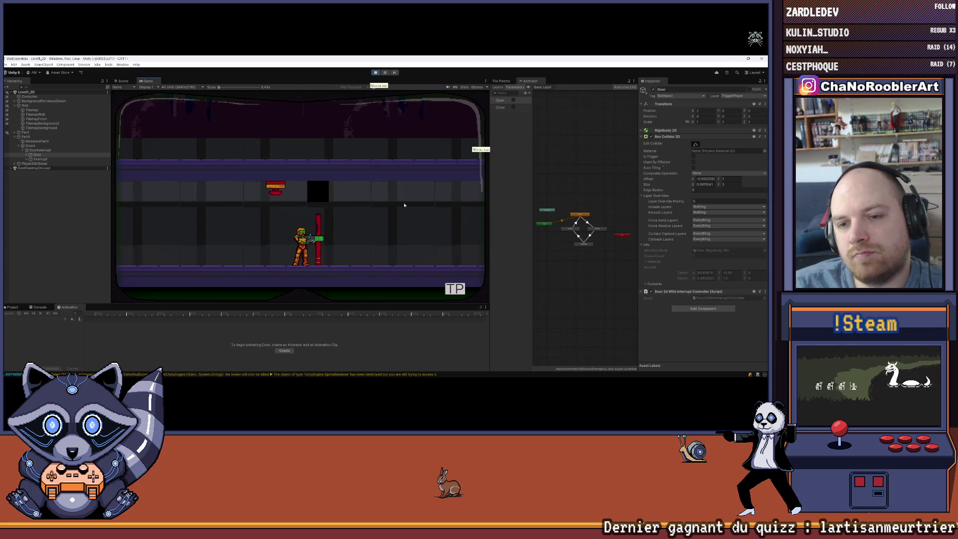
{"action": "key", "text": "Left"}
{"action": "key", "text": "Right"}
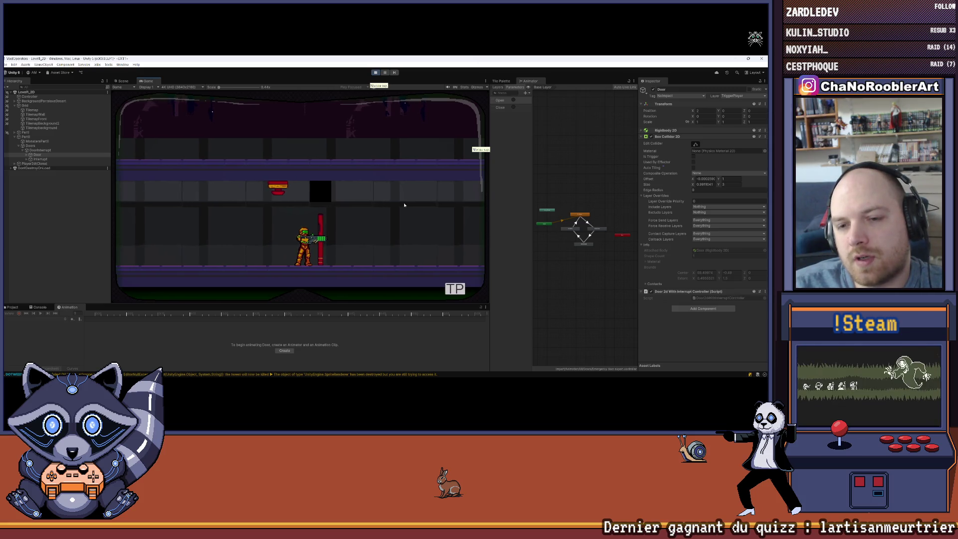
{"action": "key", "text": "Left"}
{"action": "key", "text": "Right"}
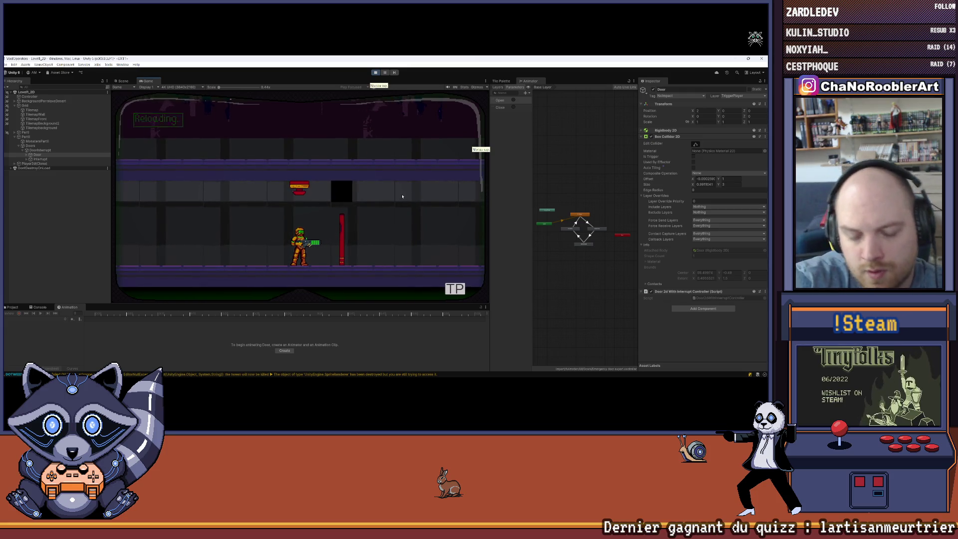
{"action": "key", "text": "Left"}
{"action": "key", "text": "Right"}
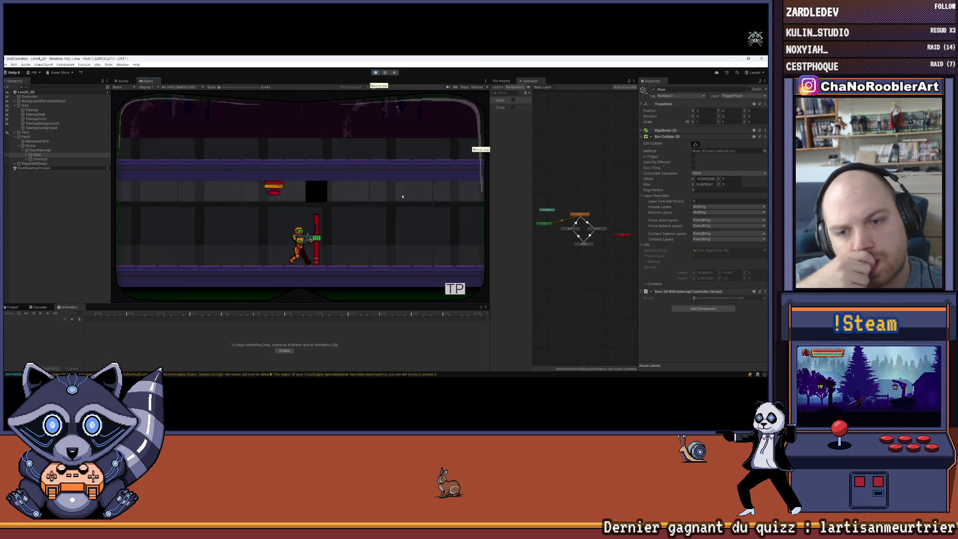
Stand just left of the red door and fire two bursts at it.
{"action": "key", "text": "a"}
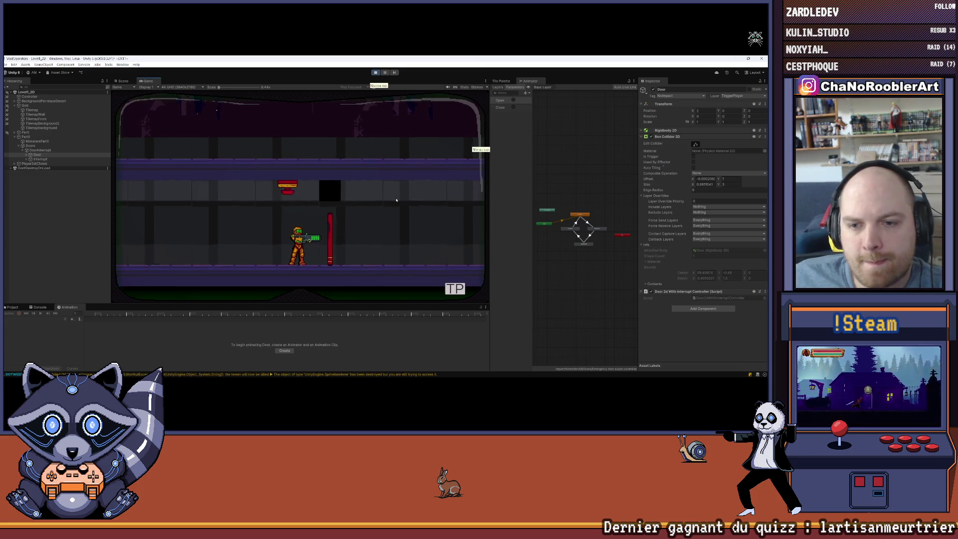
{"action": "left_click", "coordinate": [396, 200]}
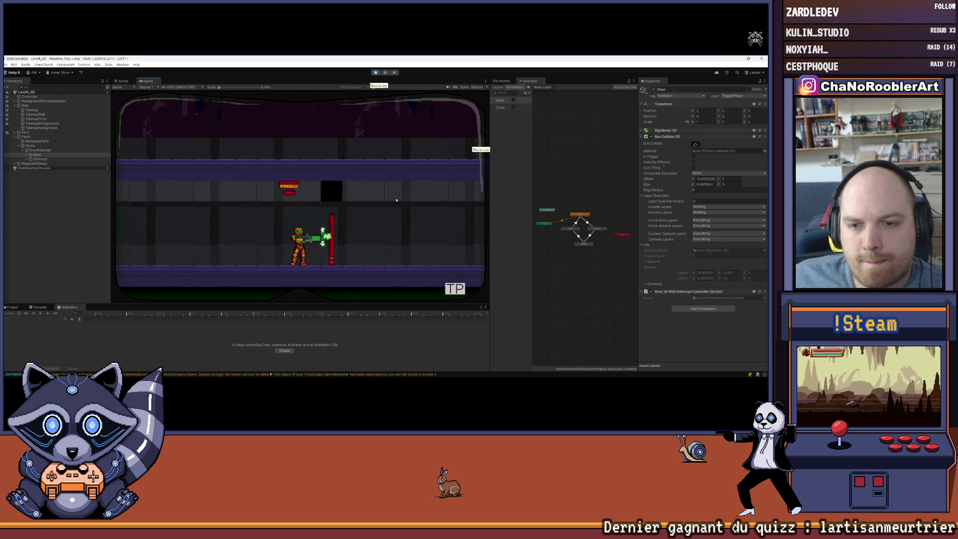
{"action": "left_click", "coordinate": [396, 200]}
{"action": "key", "text": "d"}
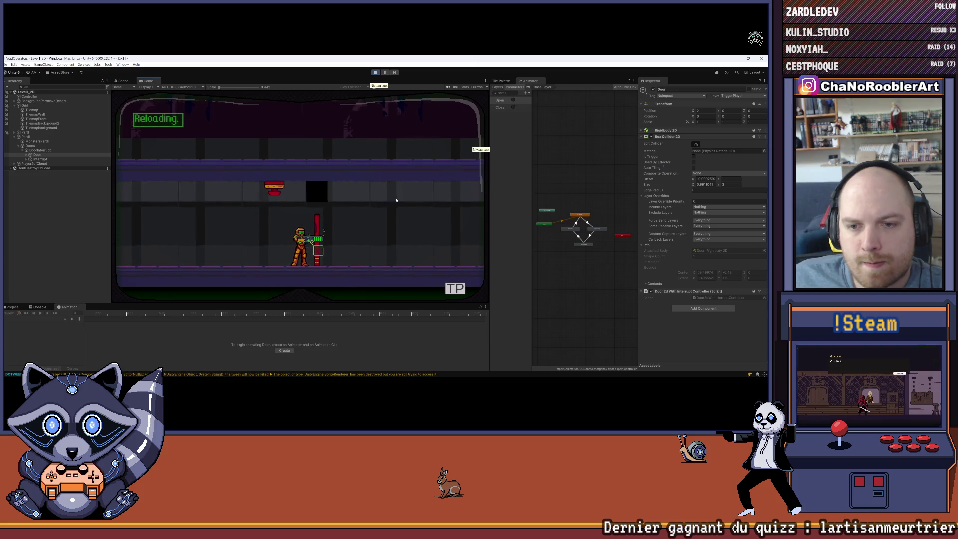
Stop Play mode and dismiss the Play Mode save prompt.
{"action": "key", "text": "a"}
{"action": "key", "text": "d"}
{"action": "left_click", "coordinate": [375, 73]}
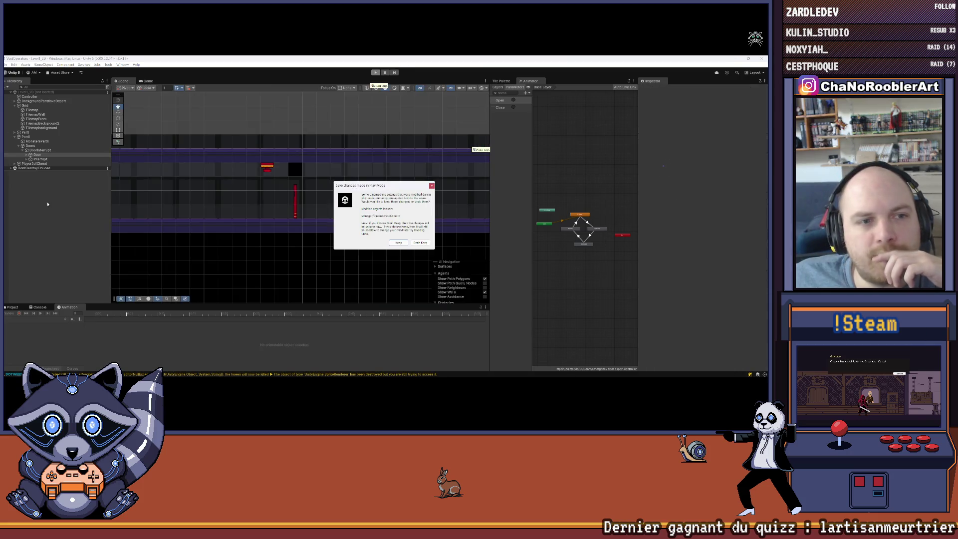
{"action": "left_click", "coordinate": [431, 186]}
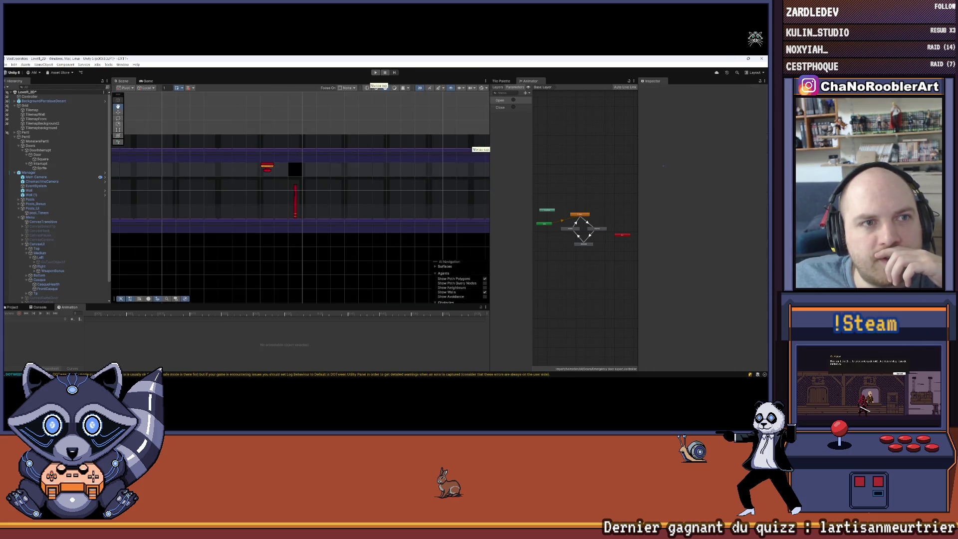
Select Door in the Hierarchy and collapse the Interrupt children to tidy the list.
{"action": "left_click", "coordinate": [30, 217]}
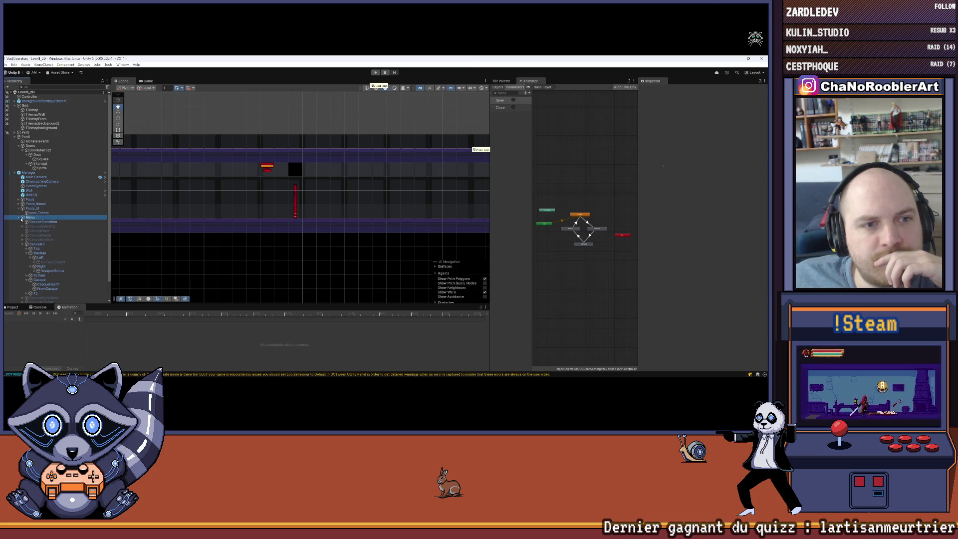
{"action": "left_click", "coordinate": [40, 154]}
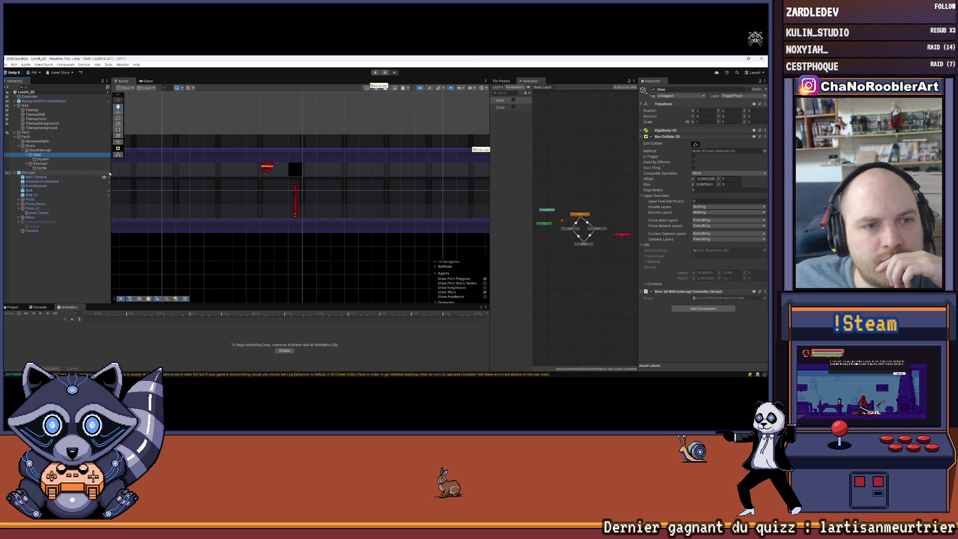
{"action": "scroll", "coordinate": [343, 210], "scroll_direction": "up", "scroll_amount": 3}
{"action": "scroll", "coordinate": [300, 207], "scroll_direction": "up", "scroll_amount": 2}
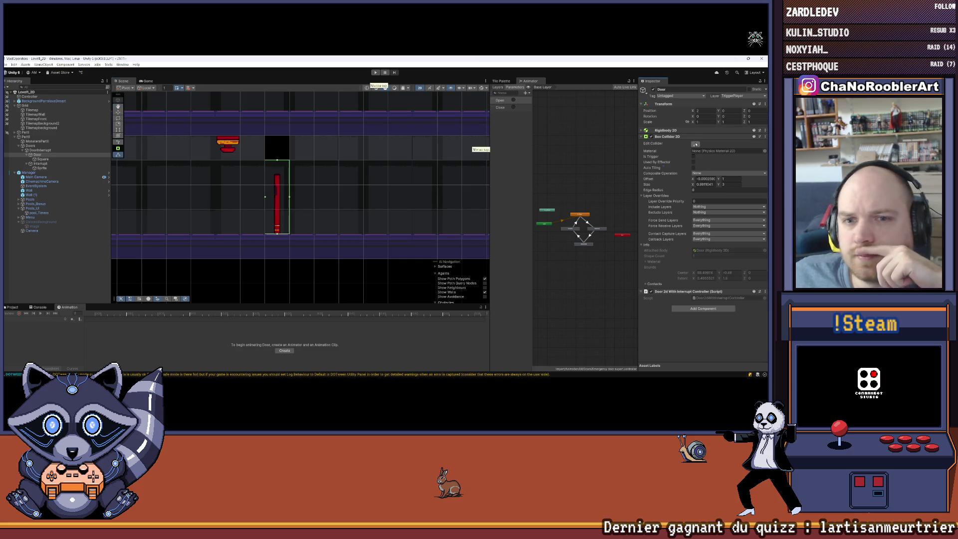
{"action": "left_click", "coordinate": [27, 164]}
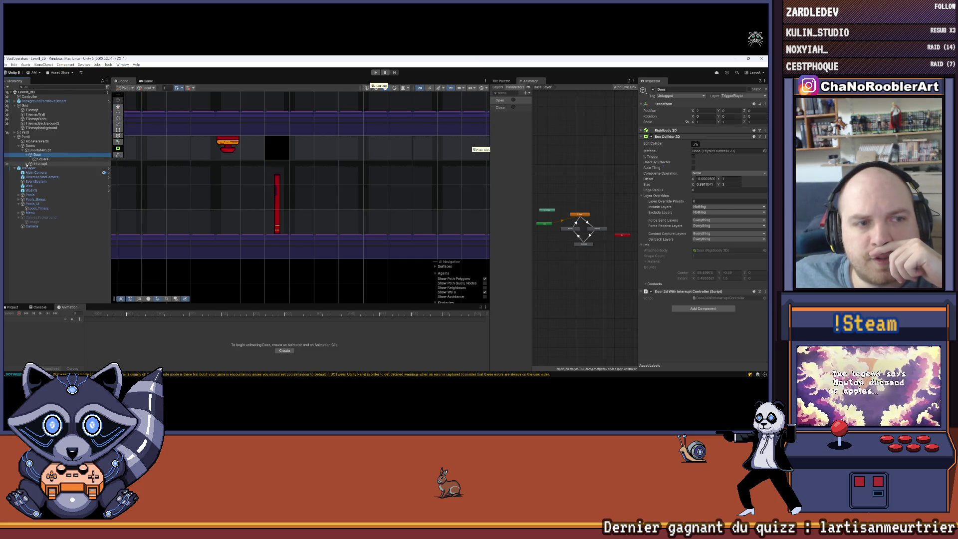
{"action": "left_click", "coordinate": [26, 155]}
{"action": "left_click", "coordinate": [27, 154]}
Create an empty child under Door and name it ColliderProjectile.
{"action": "right_click", "coordinate": [38, 155]}
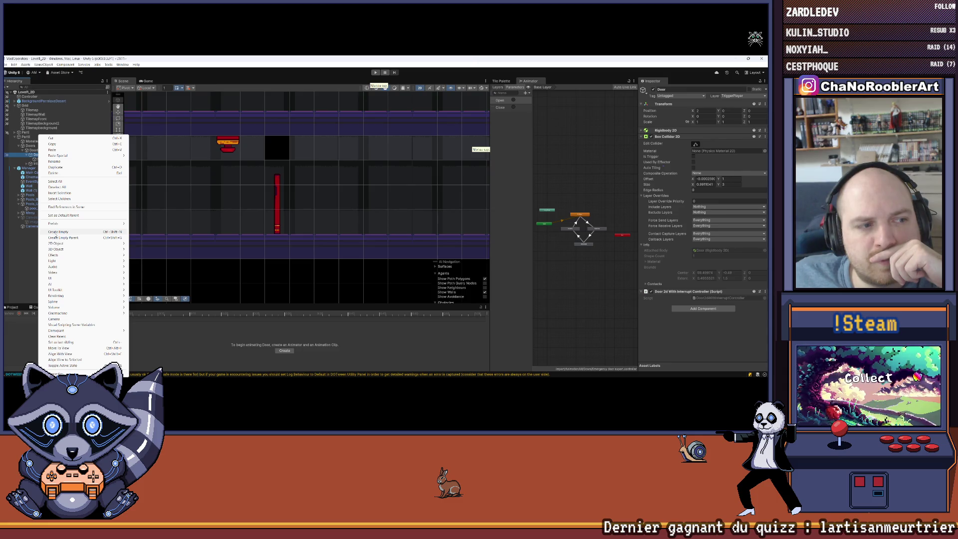
{"action": "left_click", "coordinate": [55, 233]}
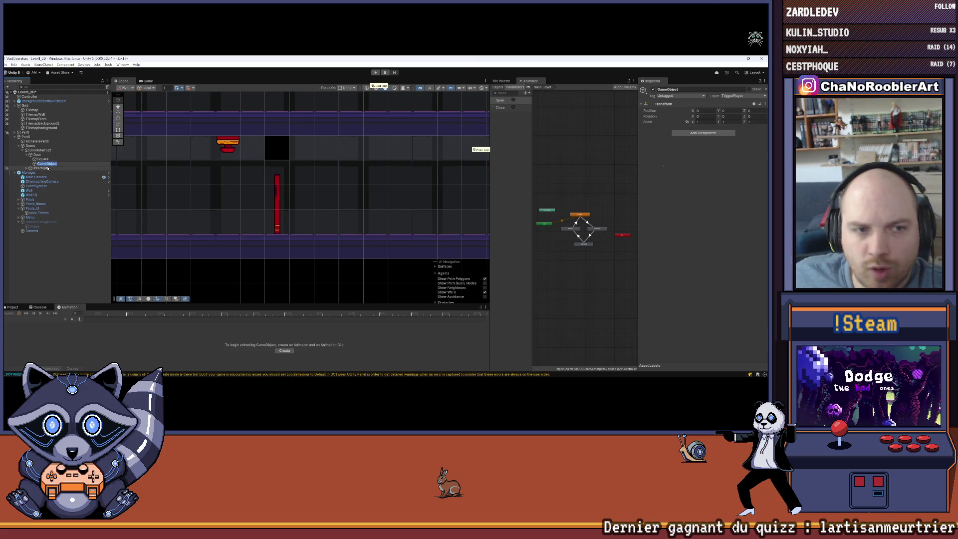
{"action": "type", "text": "ColliderPro"}
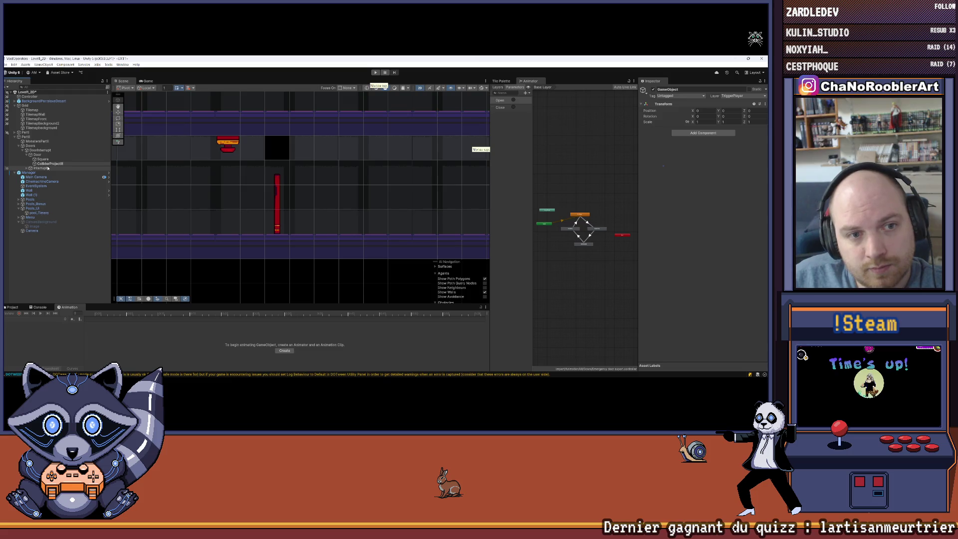
{"action": "key", "text": "Return"}
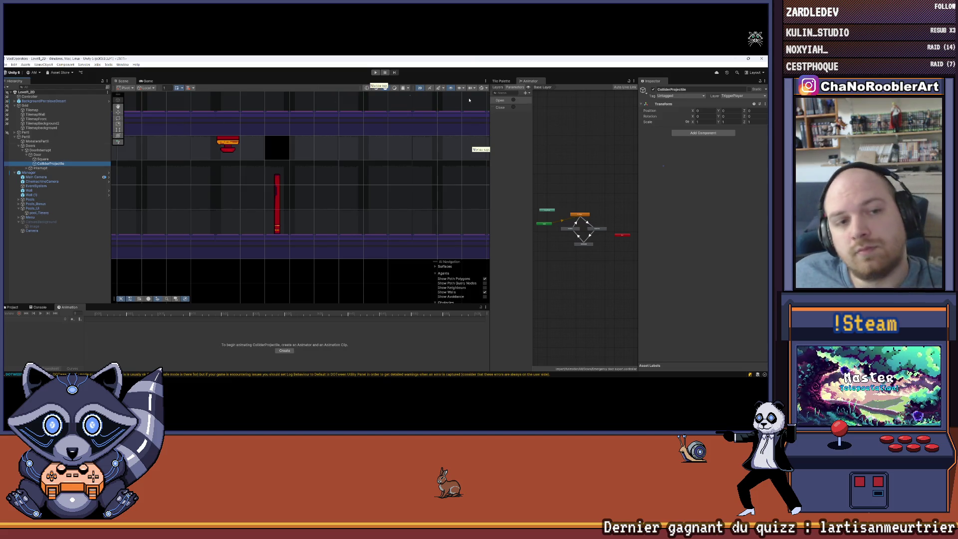
{"action": "left_click", "coordinate": [702, 133]}
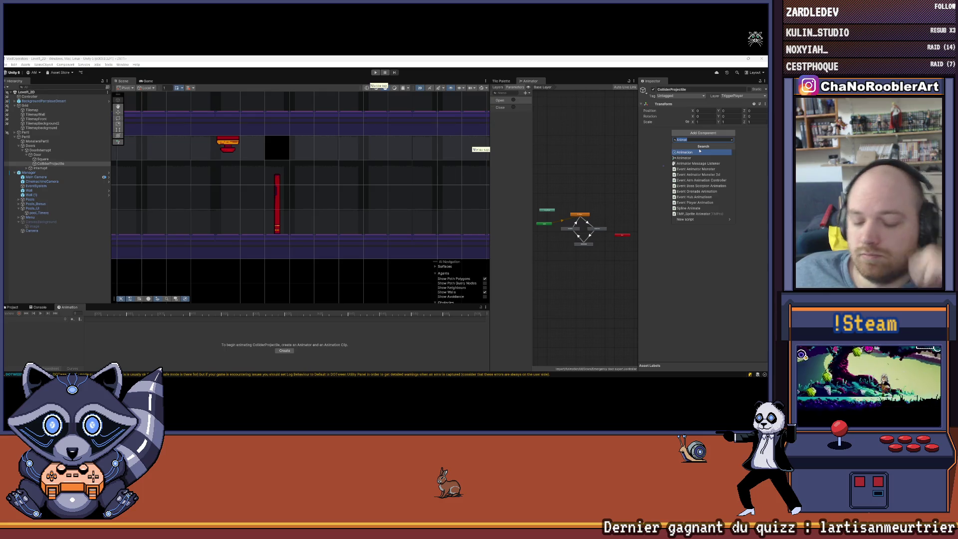
Add a trigger Box Collider 2D to ColliderProjectile and drag its left edge inward to fit the door.
{"action": "type", "text": "Col"}
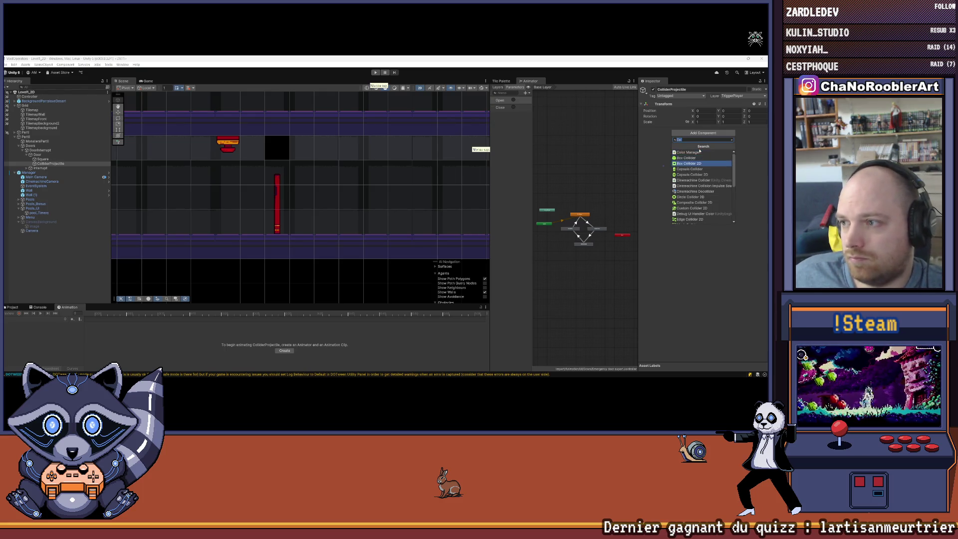
{"action": "left_click", "coordinate": [691, 163]}
{"action": "left_click", "coordinate": [693, 150]}
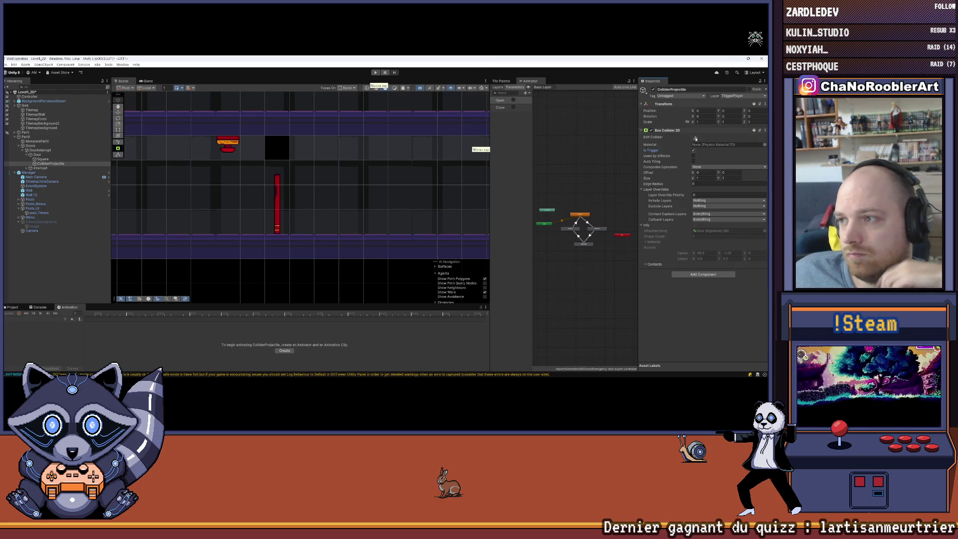
{"action": "scroll", "coordinate": [267, 232], "scroll_direction": "up", "scroll_amount": 2}
{"action": "mouse_move", "coordinate": [259, 238]}
{"action": "left_mouse_down"}
{"action": "mouse_move", "coordinate": [289, 239]}
{"action": "mouse_move", "coordinate": [279, 162]}
{"action": "left_mouse_up"}
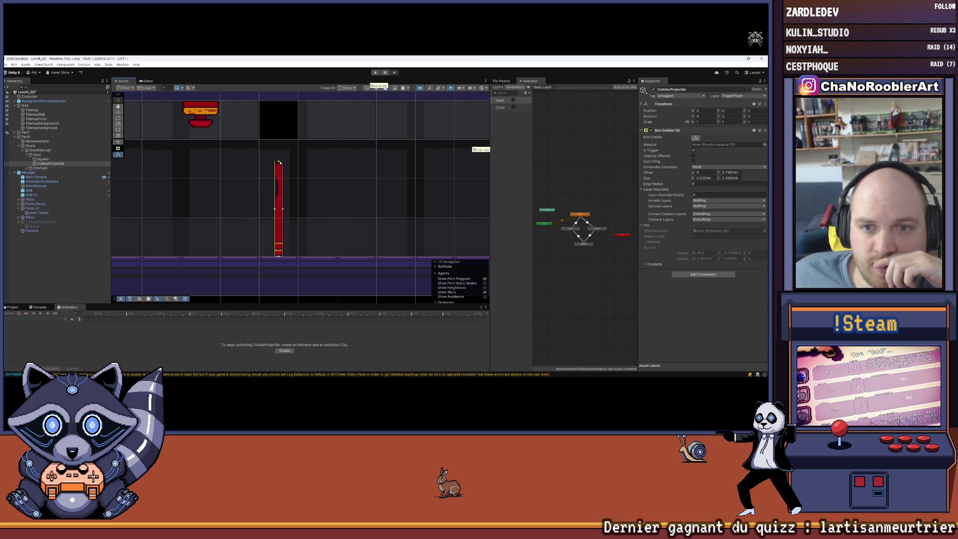
Check the tag list, clear the selection, and enter Play mode with Ctrl+P.
{"action": "left_click", "coordinate": [702, 97]}
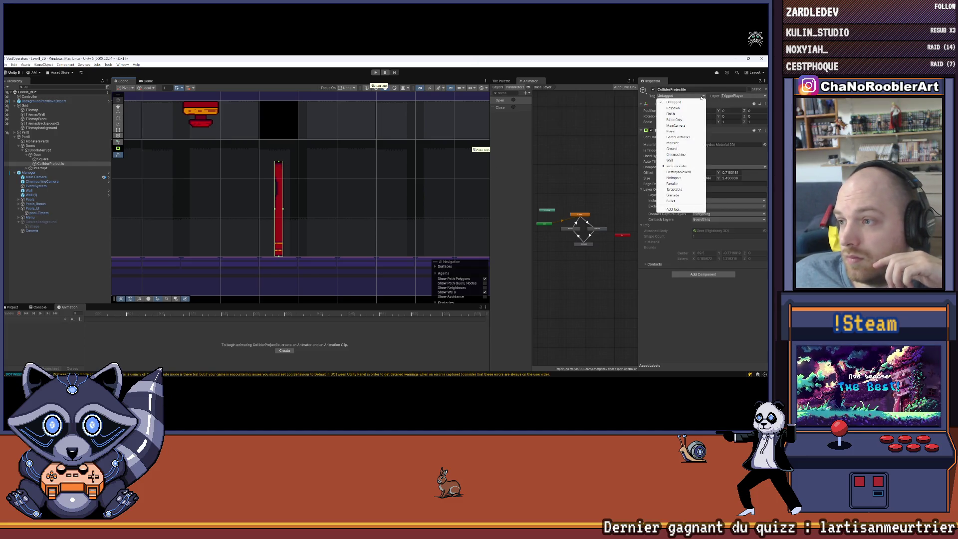
{"action": "left_click", "coordinate": [694, 366]}
{"action": "left_click", "coordinate": [356, 230]}
{"action": "scroll", "coordinate": [357, 230], "scroll_direction": "down", "scroll_amount": 3}
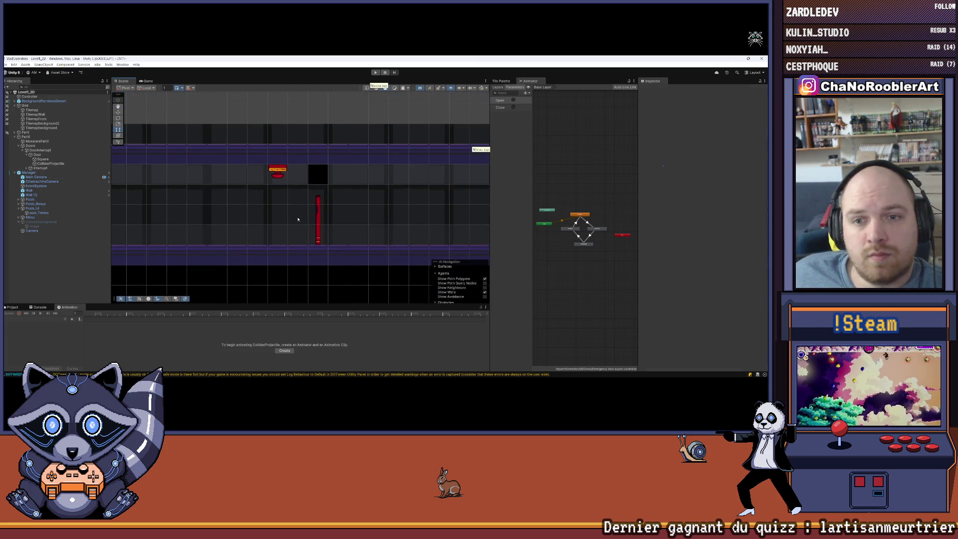
{"action": "key", "text": "ctrl+p"}
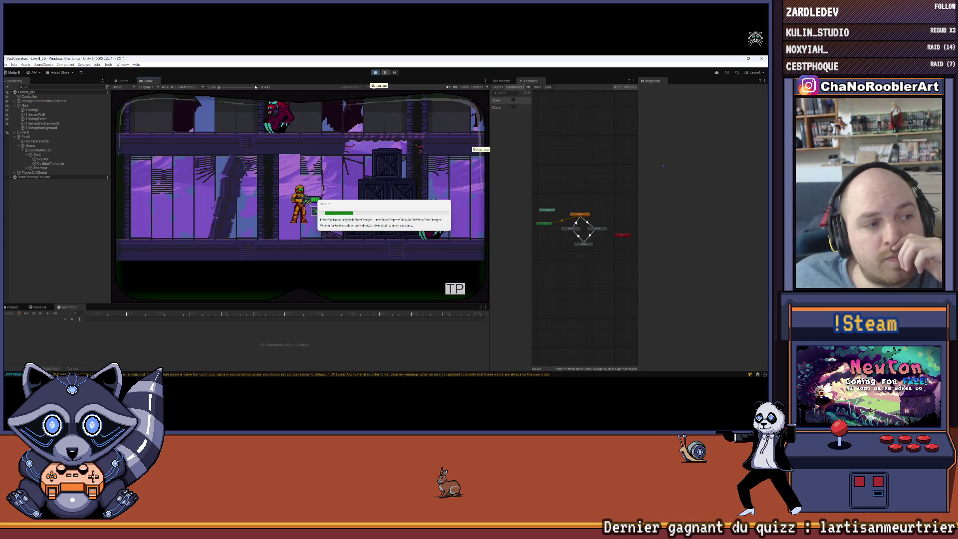
Move the player and fire at the door, then stop Play mode and dismiss the changes prompt.
{"action": "key", "text": "d"}
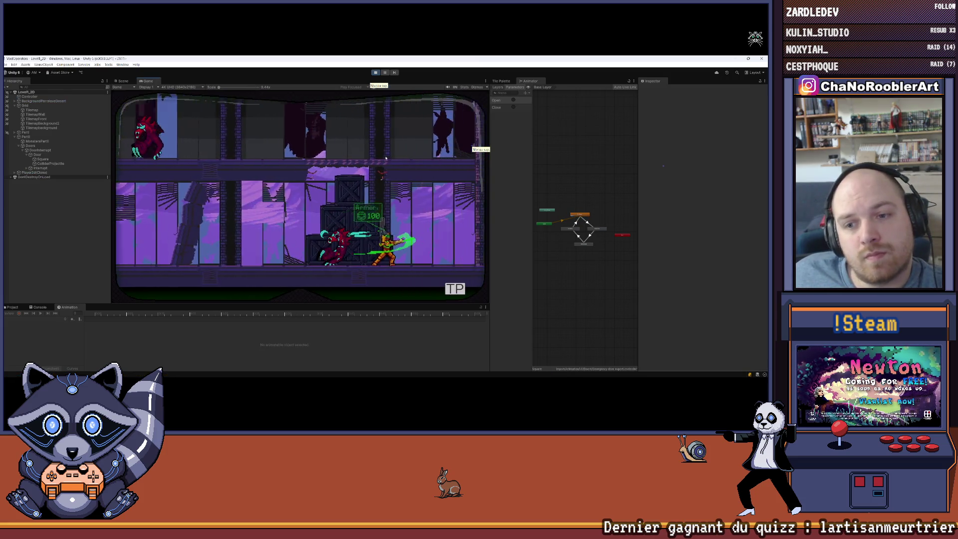
{"action": "key", "text": "a"}
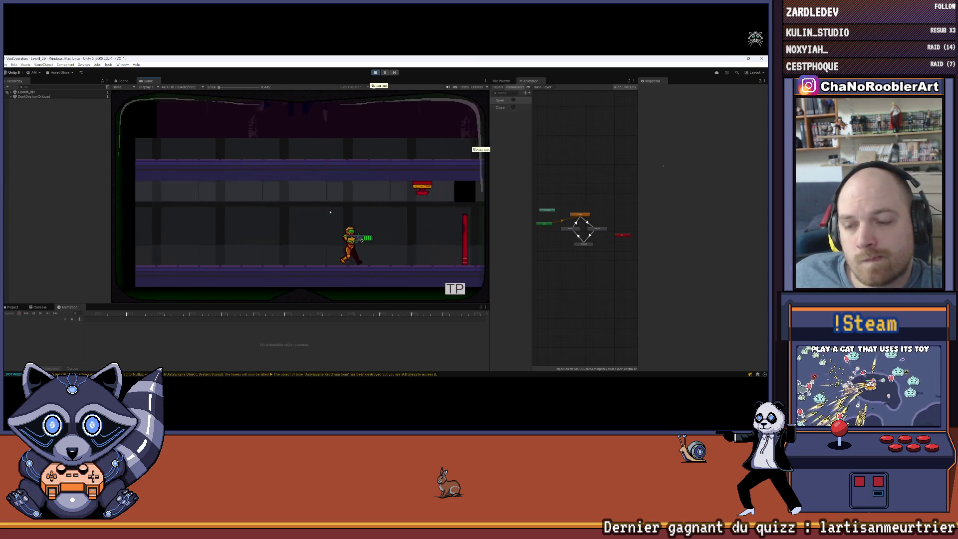
{"action": "left_click", "coordinate": [415, 221]}
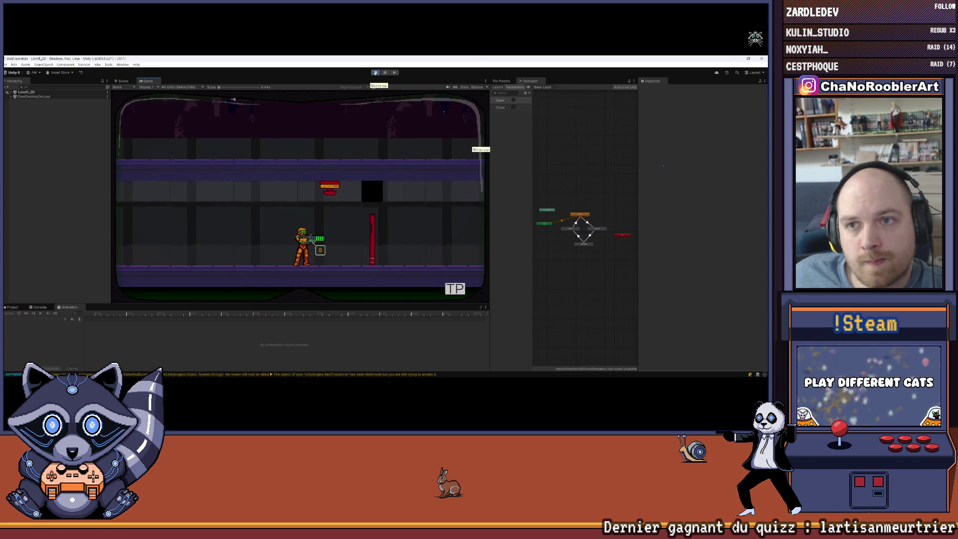
{"action": "key", "text": "ctrl+p"}
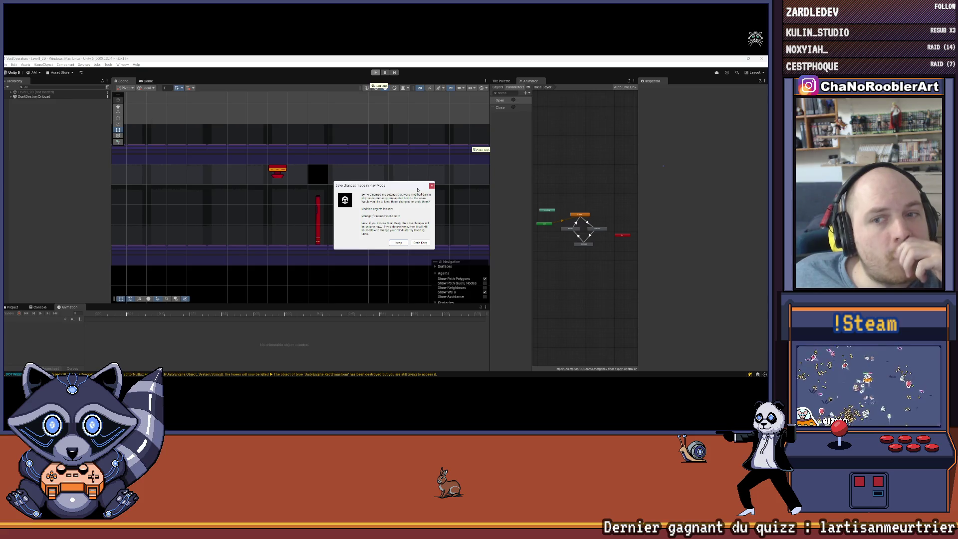
{"action": "left_click", "coordinate": [431, 185]}
Select Door and check its tag list, then start Play mode and launch the mission.
{"action": "left_click", "coordinate": [42, 155]}
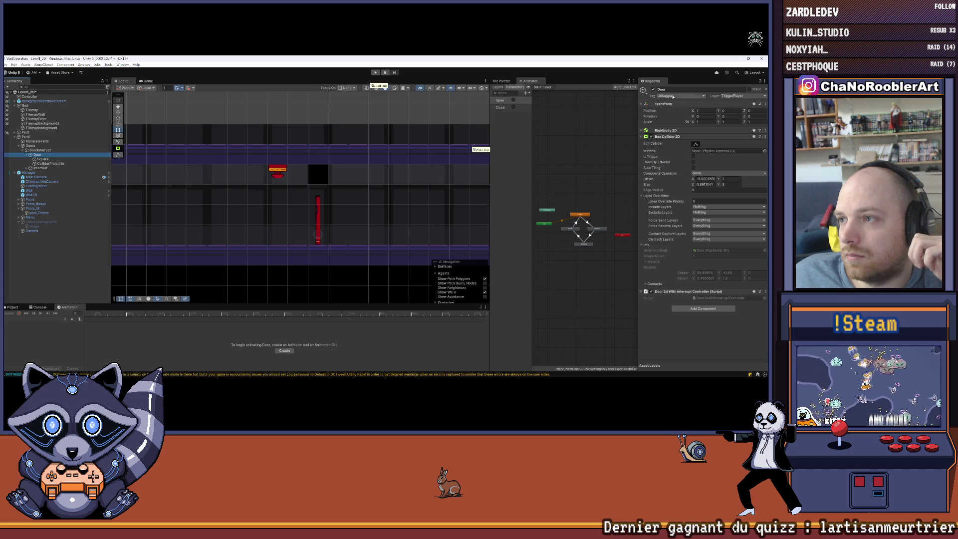
{"action": "left_click", "coordinate": [672, 96]}
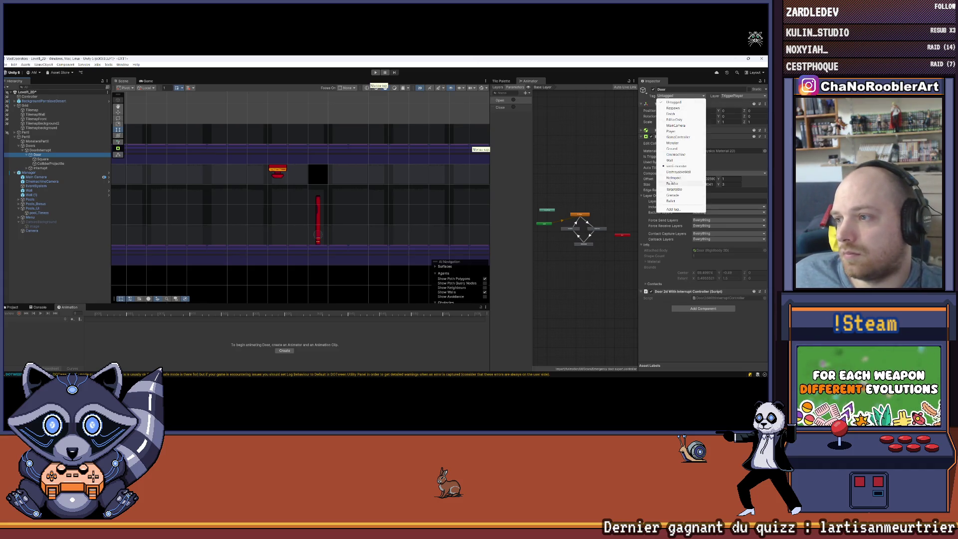
{"action": "left_click", "coordinate": [52, 275]}
{"action": "left_click", "coordinate": [379, 73]}
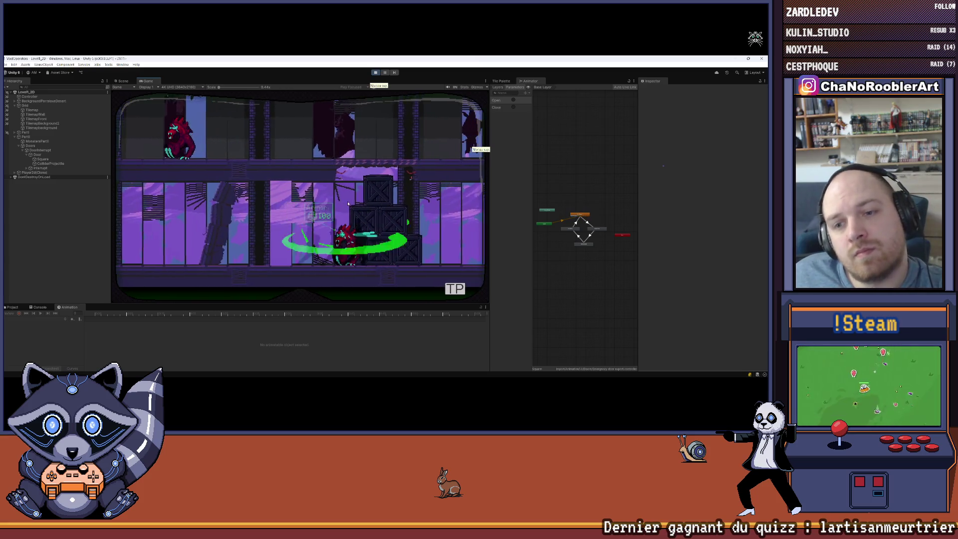
{"action": "left_click", "coordinate": [169, 213]}
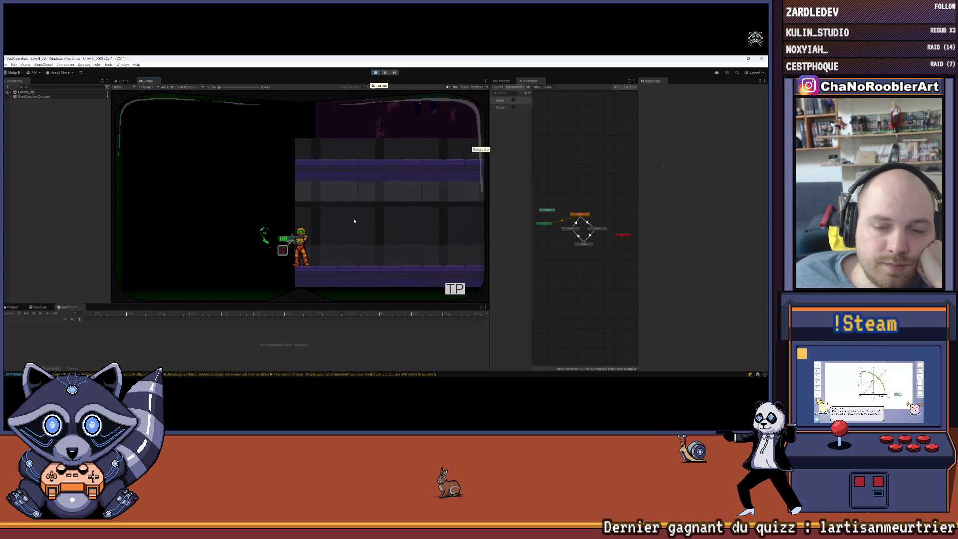
Reload and walk the player back and forth, firing a first shot toward the door.
{"action": "key", "text": "r"}
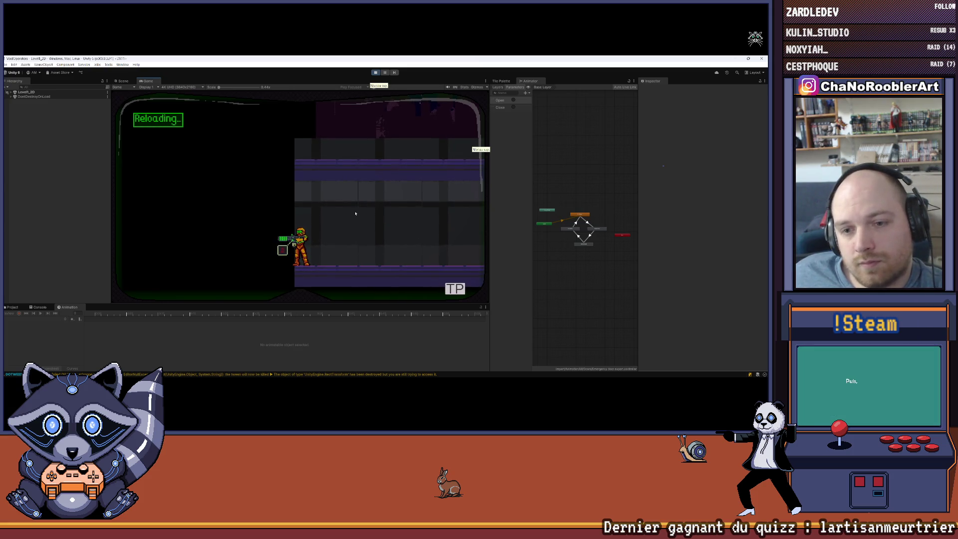
{"action": "key", "text": "d"}
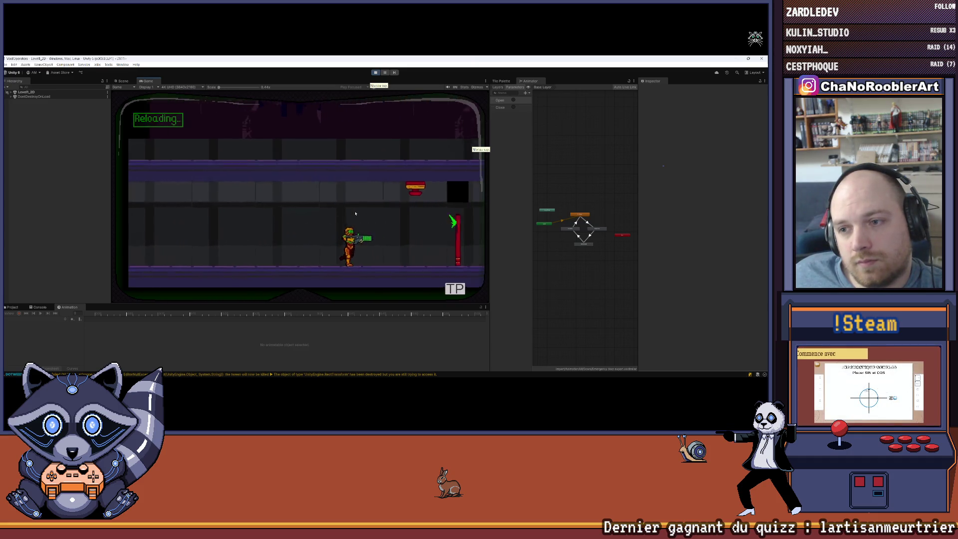
{"action": "key", "text": "a"}
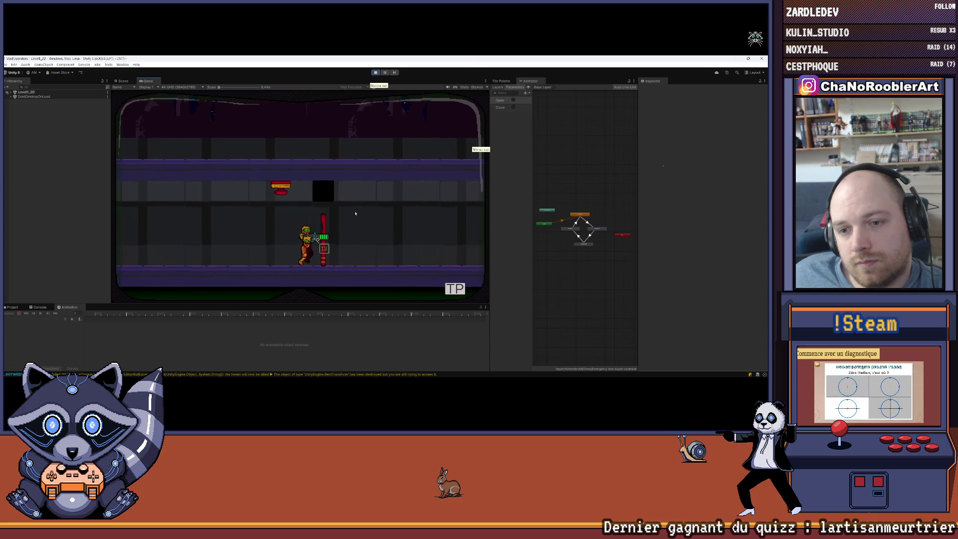
{"action": "left_click", "coordinate": [356, 213]}
{"action": "key", "text": "r"}
{"action": "key", "text": "a"}
{"action": "key", "text": "a"}
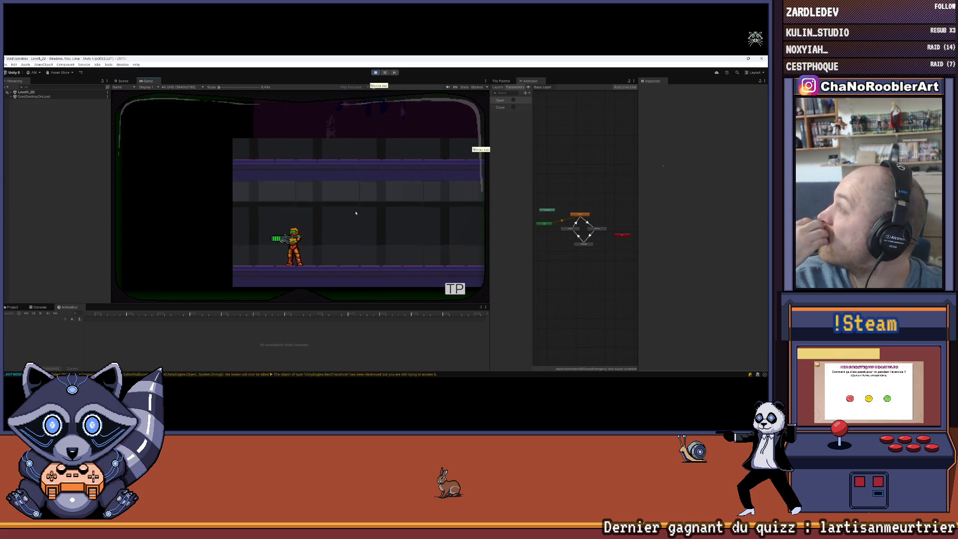
{"action": "key", "text": "d"}
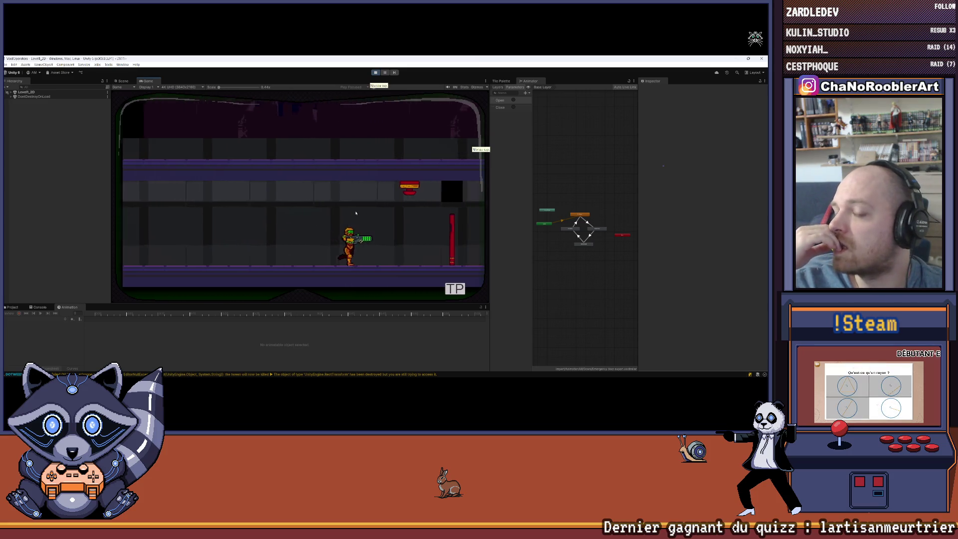
{"action": "key", "text": "a"}
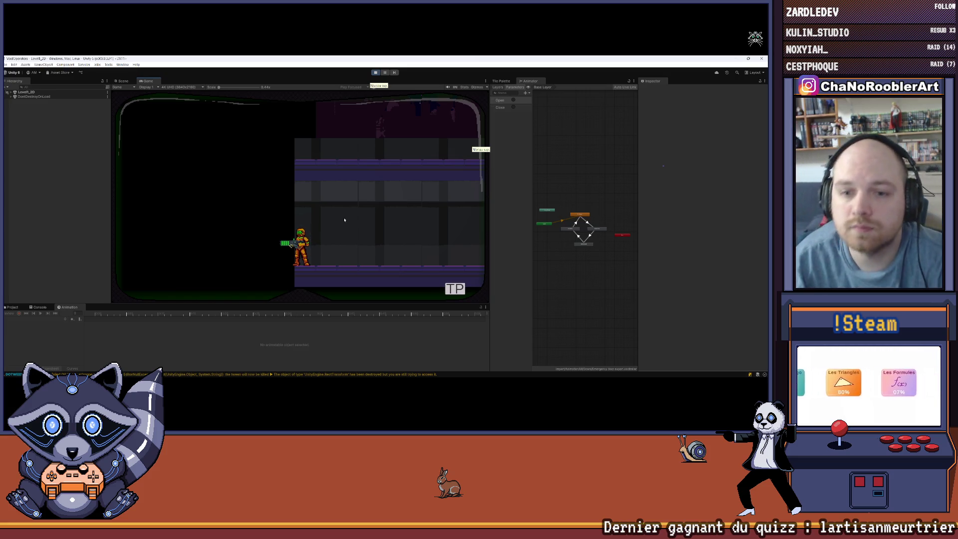
{"action": "key", "text": "d"}
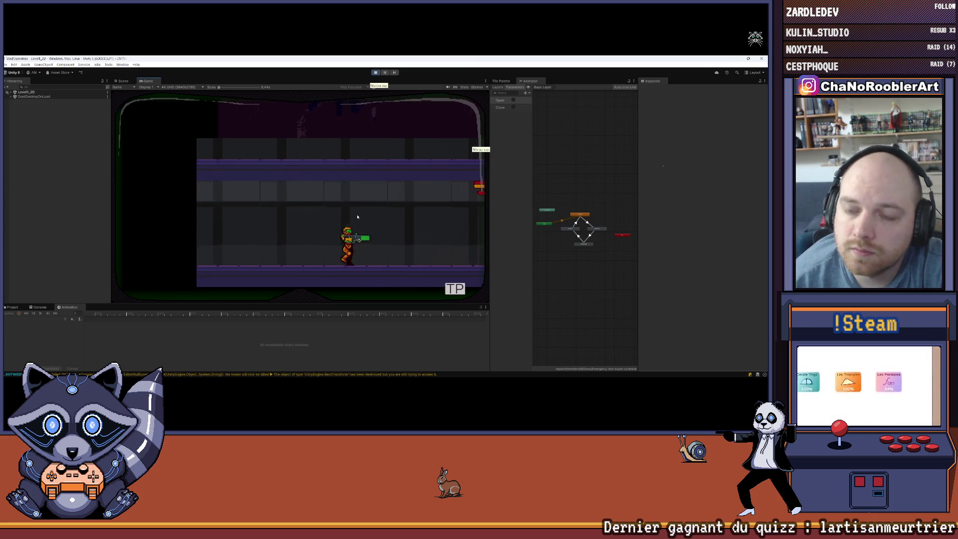
Approach the red door and shoot the door and the interrupt above it to trigger the timer.
{"action": "left_click", "coordinate": [378, 213]}
{"action": "key", "text": "d"}
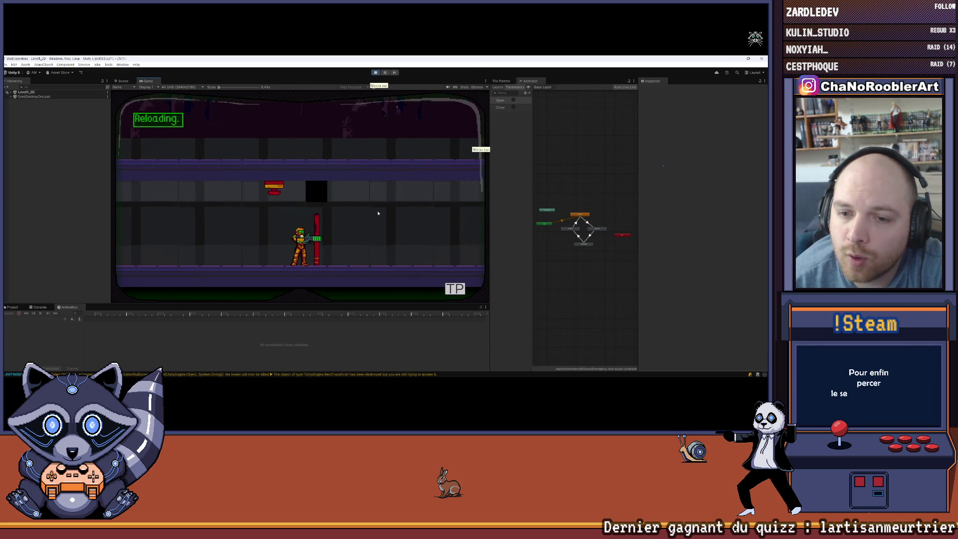
{"action": "key", "text": "a"}
{"action": "left_click", "coordinate": [377, 214]}
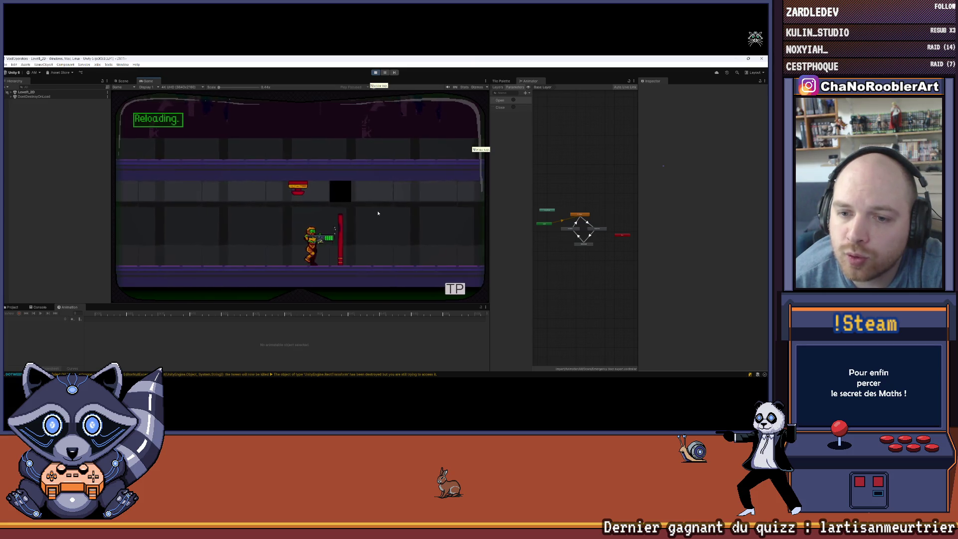
{"action": "key", "text": "d"}
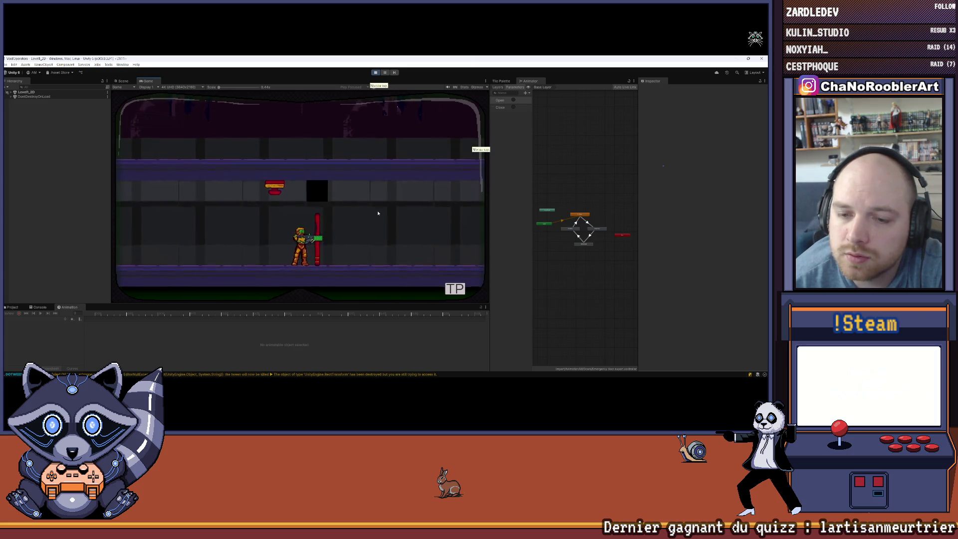
{"action": "key", "text": "a"}
{"action": "left_click", "coordinate": [378, 213]}
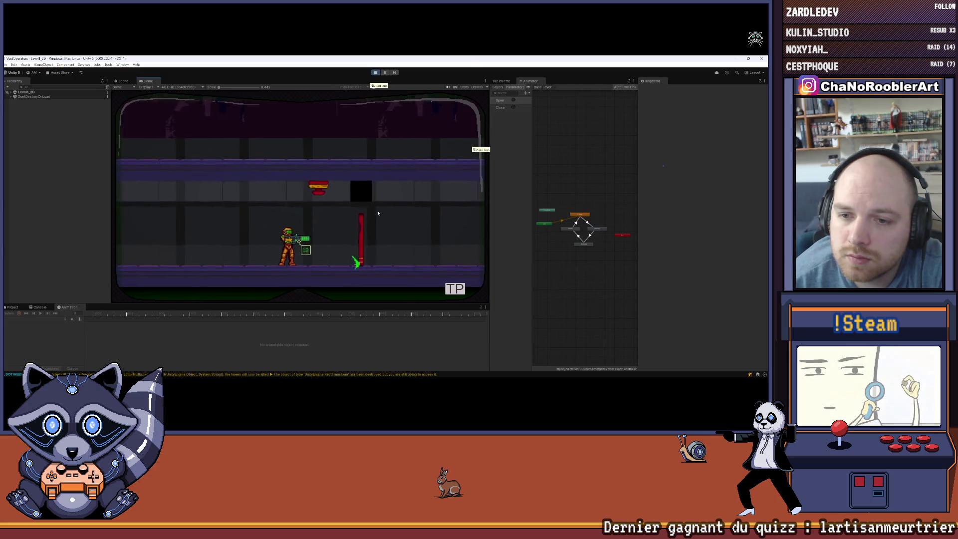
{"action": "key", "text": "d"}
{"action": "key", "text": "r"}
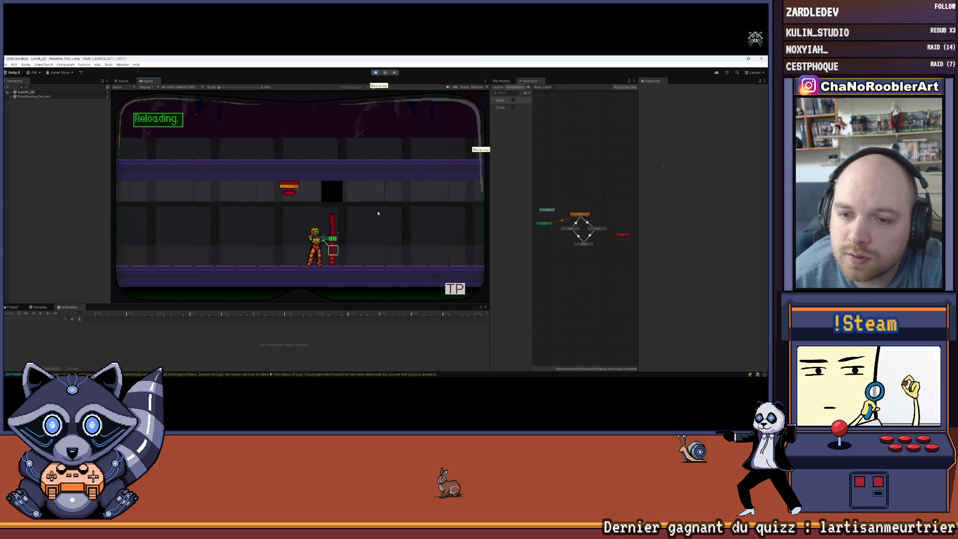
{"action": "key", "text": "a"}
{"action": "left_click", "coordinate": [385, 202]}
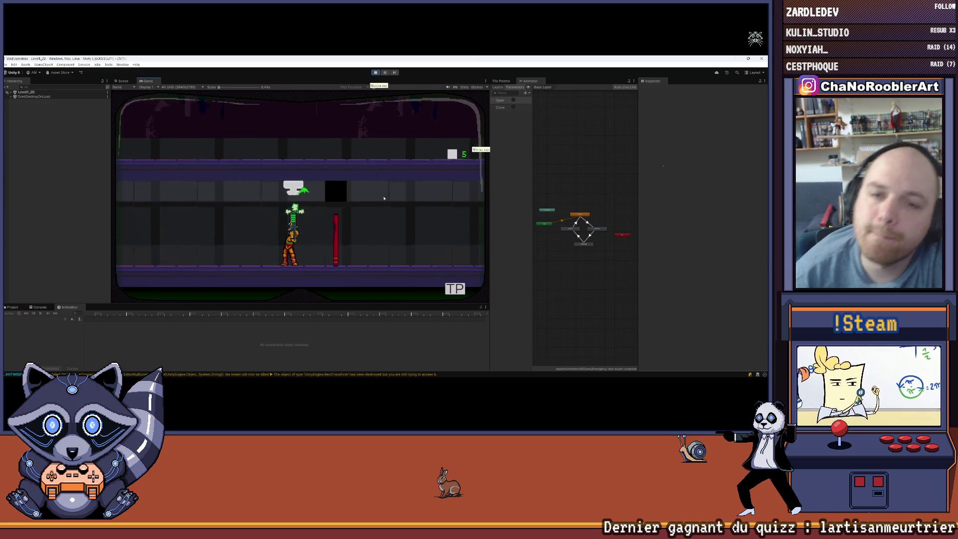
{"action": "key", "text": "a"}
{"action": "left_click", "coordinate": [381, 200]}
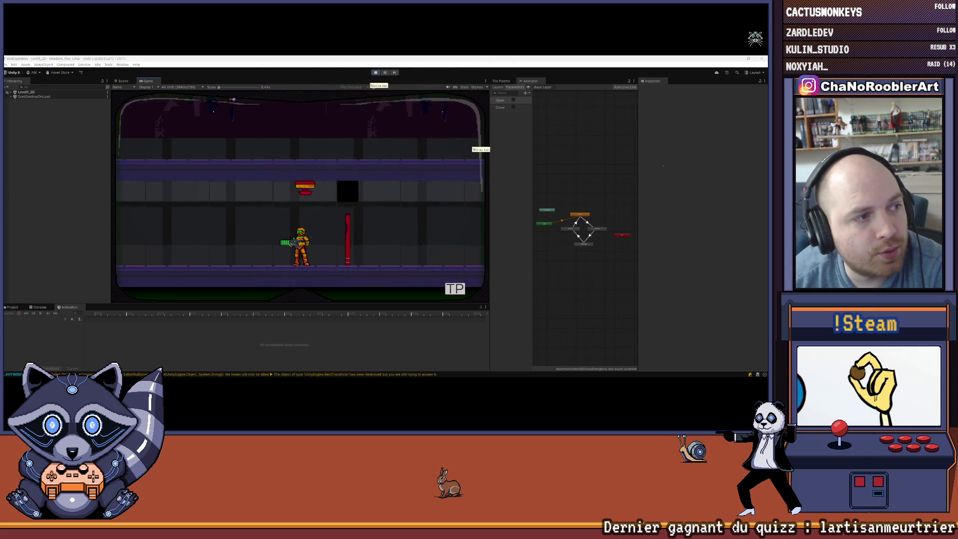
Keep walking up to the red door, reloading and firing repeated shots at it.
{"action": "key", "text": "d"}
{"action": "key", "text": "r"}
{"action": "key", "text": "a"}
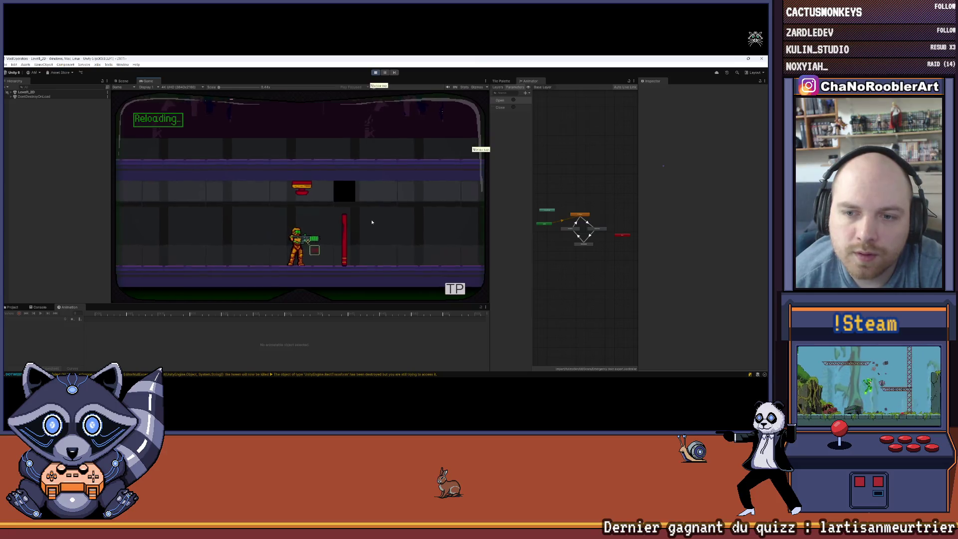
{"action": "key", "text": "d"}
{"action": "left_click", "coordinate": [384, 225]}
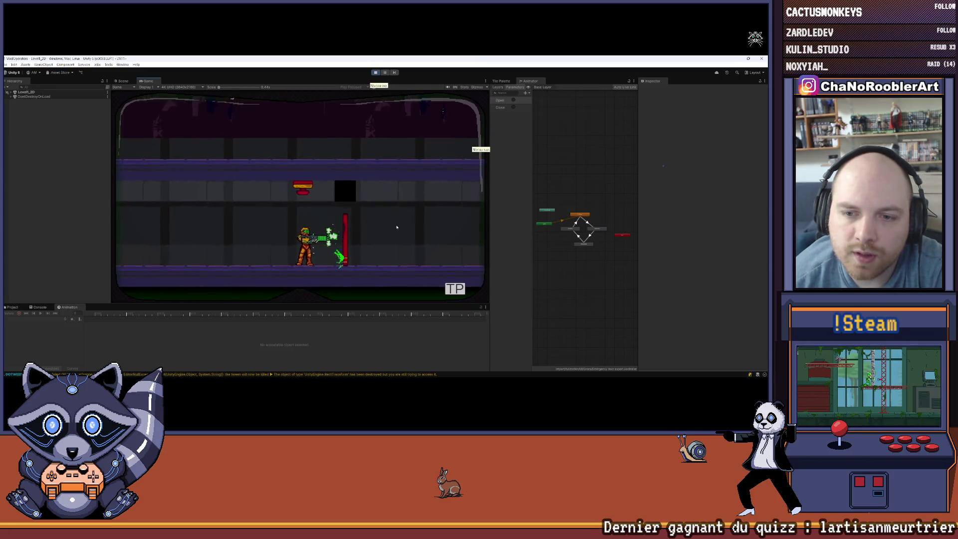
{"action": "key", "text": "r"}
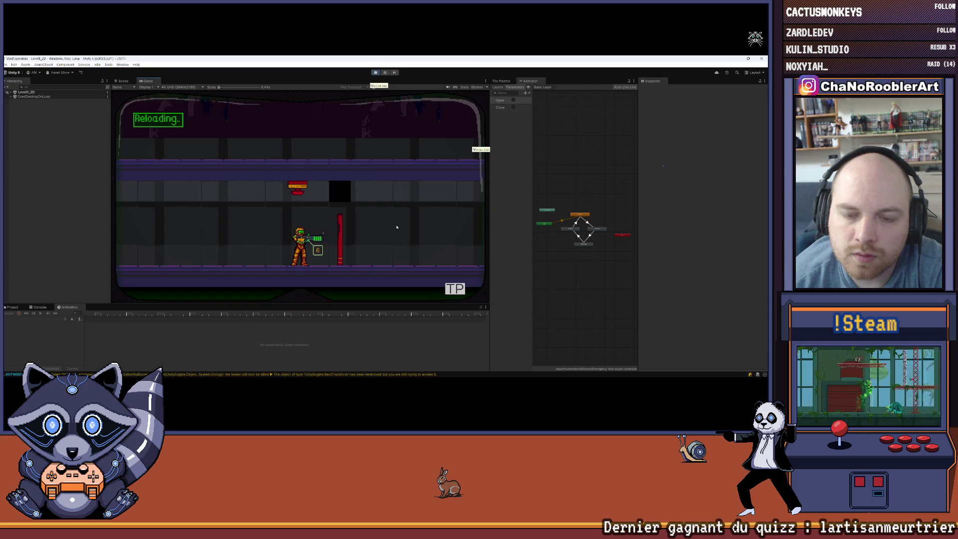
{"action": "left_click", "coordinate": [397, 227]}
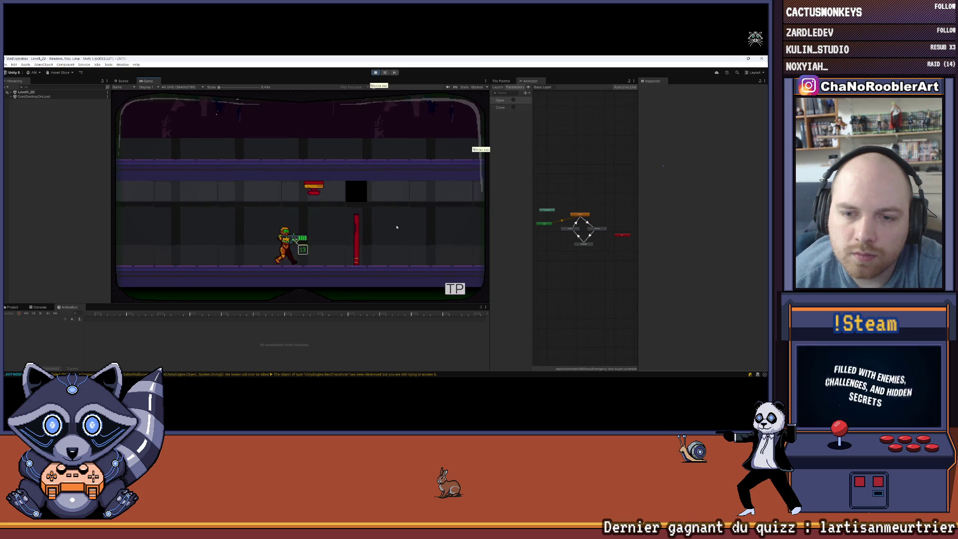
{"action": "left_click", "coordinate": [397, 227]}
{"action": "key", "text": "d"}
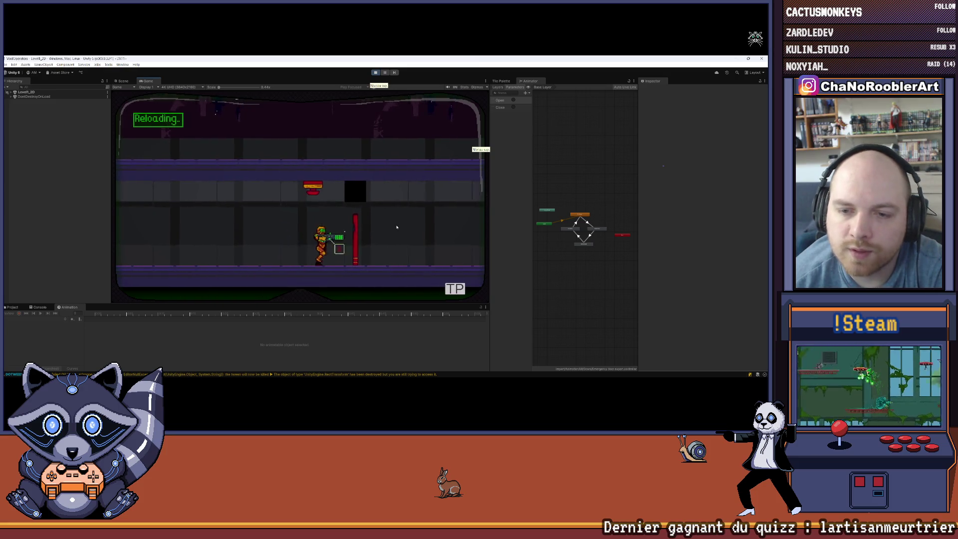
{"action": "left_click", "coordinate": [397, 227]}
{"action": "key", "text": "a"}
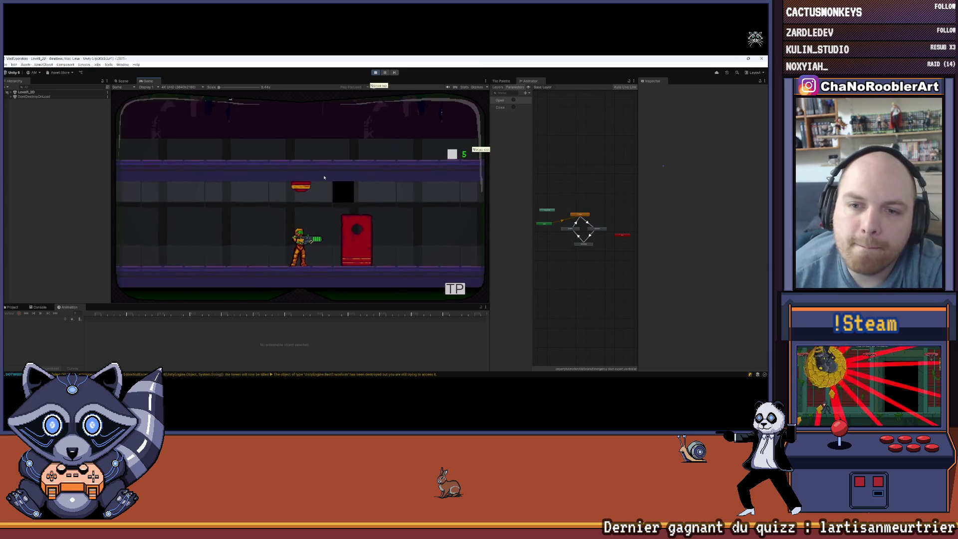
Walk the player back and forth, then stop Play mode and dismiss the Play Mode changes prompt.
{"action": "key", "text": "d"}
{"action": "key", "text": "a"}
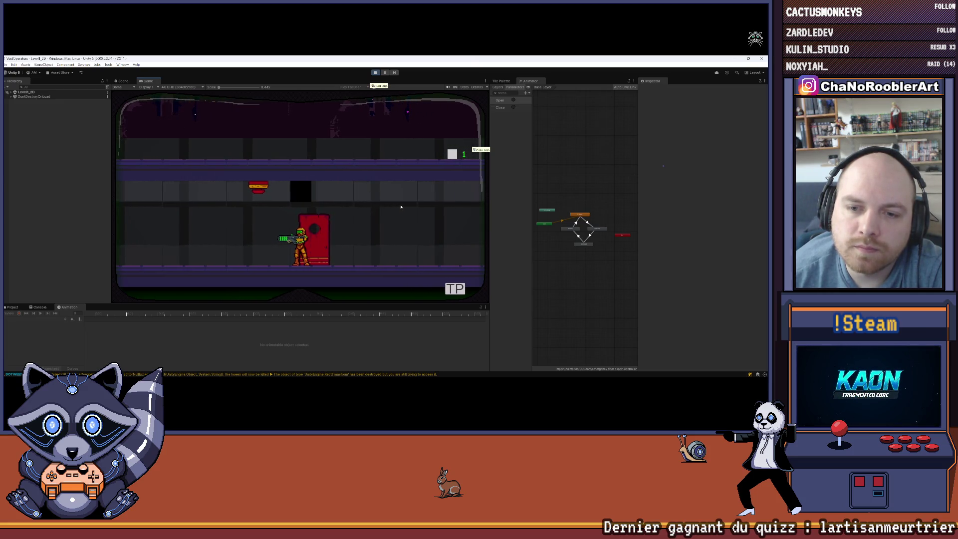
{"action": "key", "text": "d"}
{"action": "key", "text": "a"}
{"action": "key", "text": "d"}
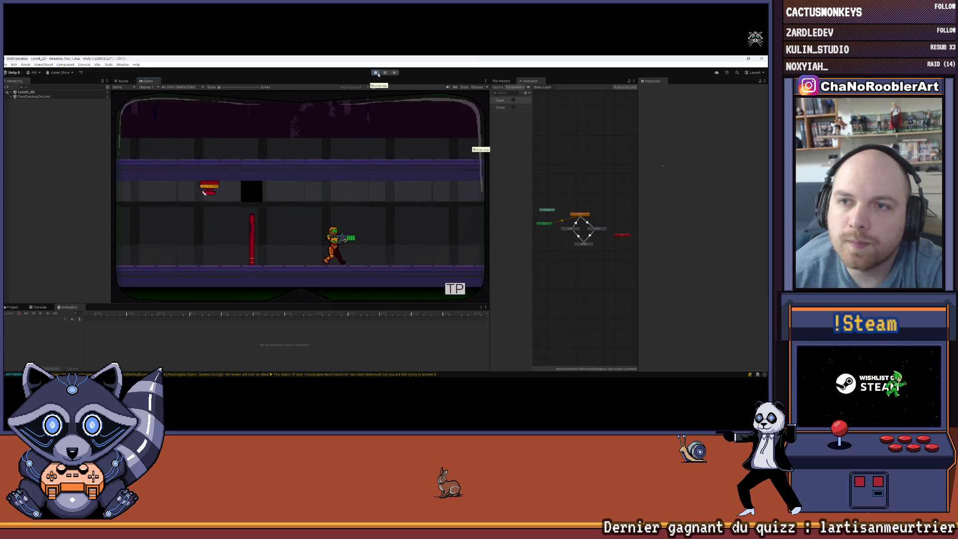
{"action": "left_click", "coordinate": [376, 73]}
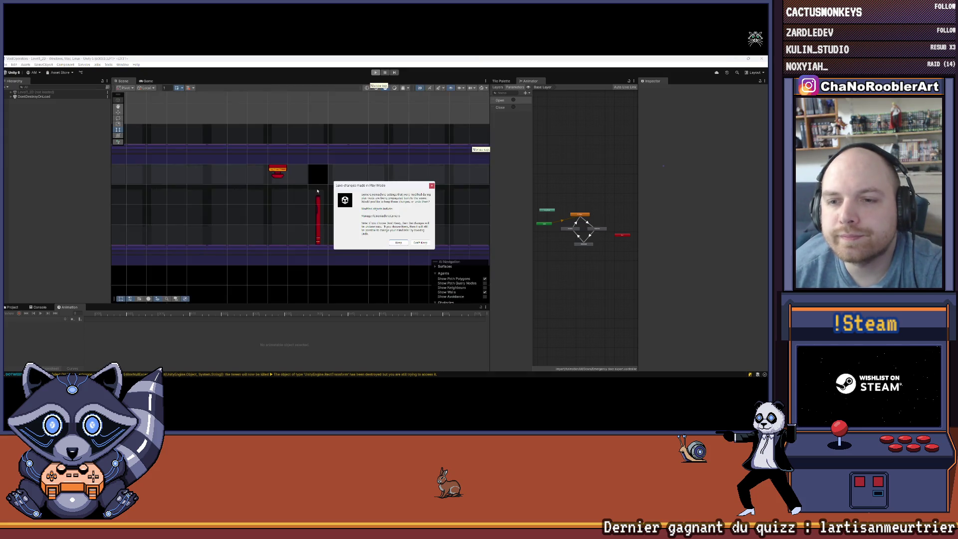
{"action": "left_click", "coordinate": [431, 186]}
{"action": "scroll", "coordinate": [359, 194], "scroll_direction": "down", "scroll_amount": 3}
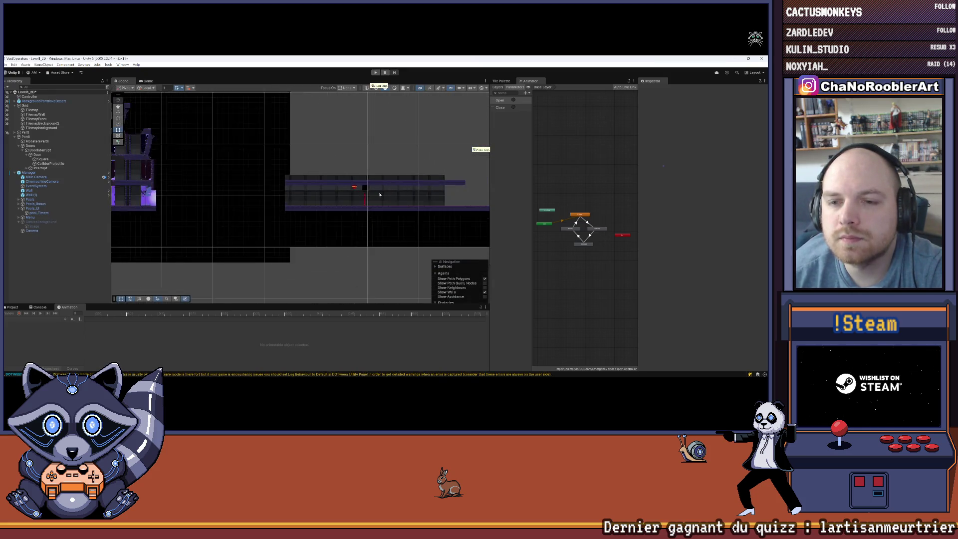
Zoom into the corridor and inspect Square, ColliderProjectile and Door in the Hierarchy.
{"action": "scroll", "coordinate": [324, 196], "scroll_direction": "up", "scroll_amount": 3}
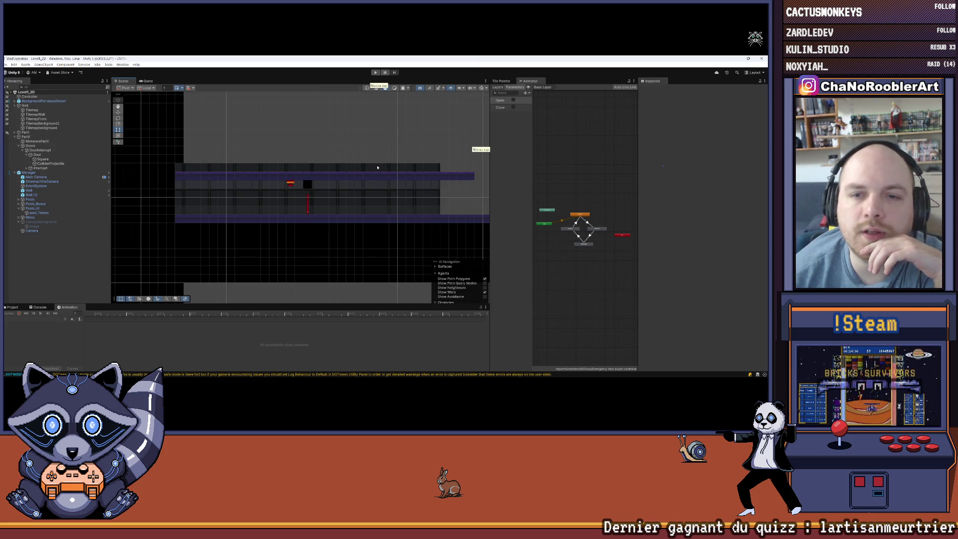
{"action": "scroll", "coordinate": [329, 169], "scroll_direction": "up", "scroll_amount": 4}
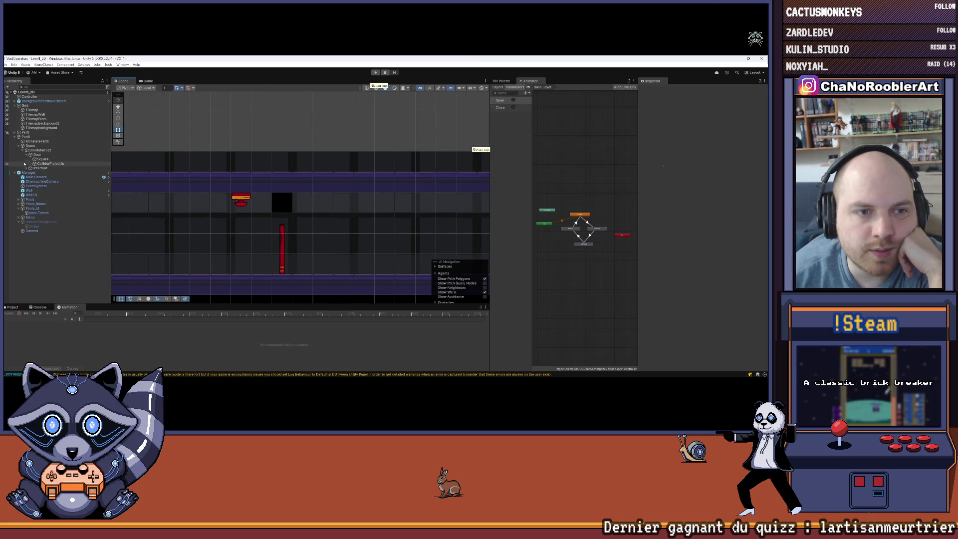
{"action": "left_click", "coordinate": [41, 159]}
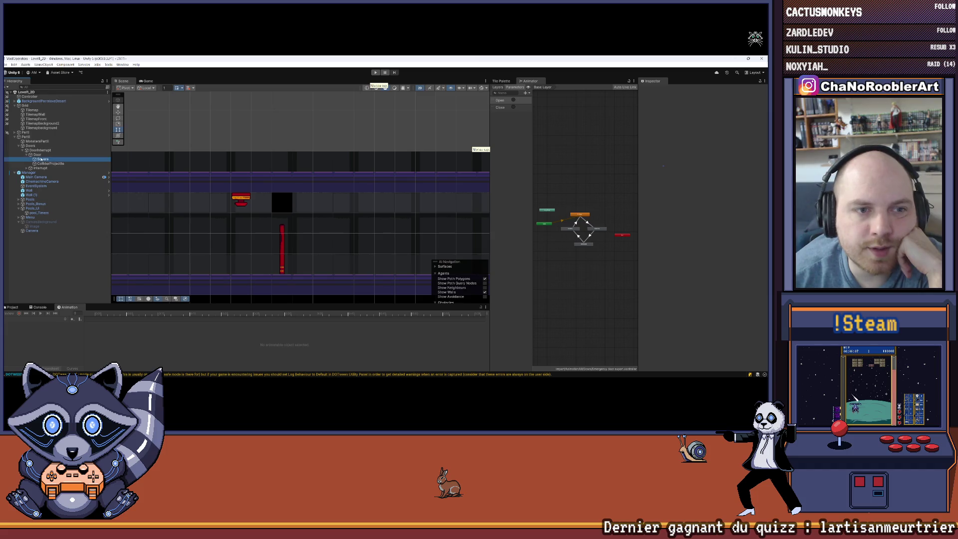
{"action": "left_click", "coordinate": [46, 164]}
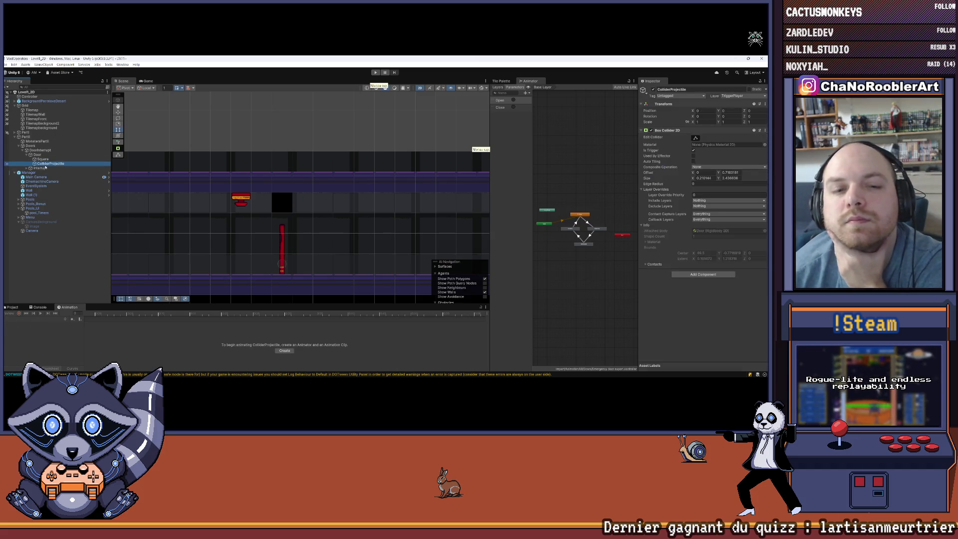
{"action": "left_click", "coordinate": [44, 159]}
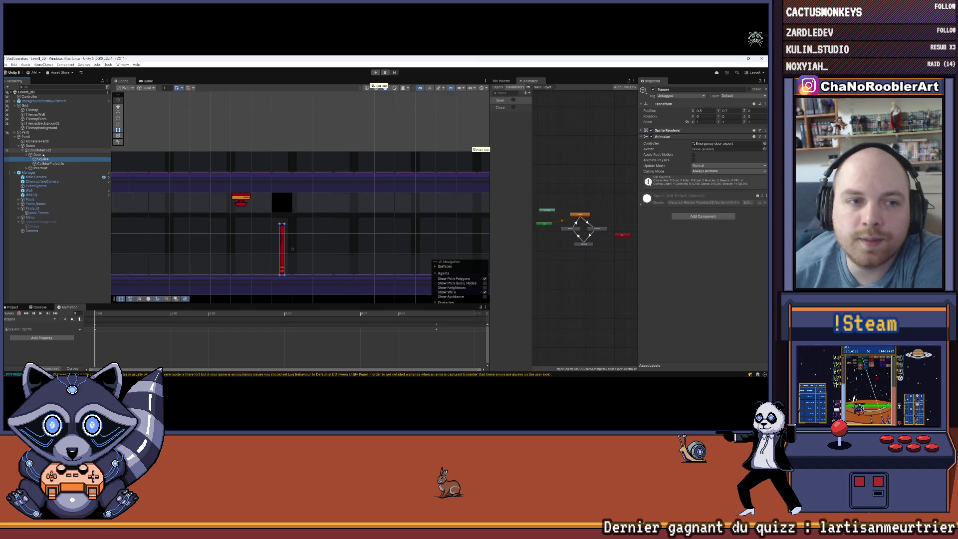
Select Door to review its Rigidbody 2D, Box Collider 2D and interrupt controller script.
{"action": "left_click", "coordinate": [42, 155]}
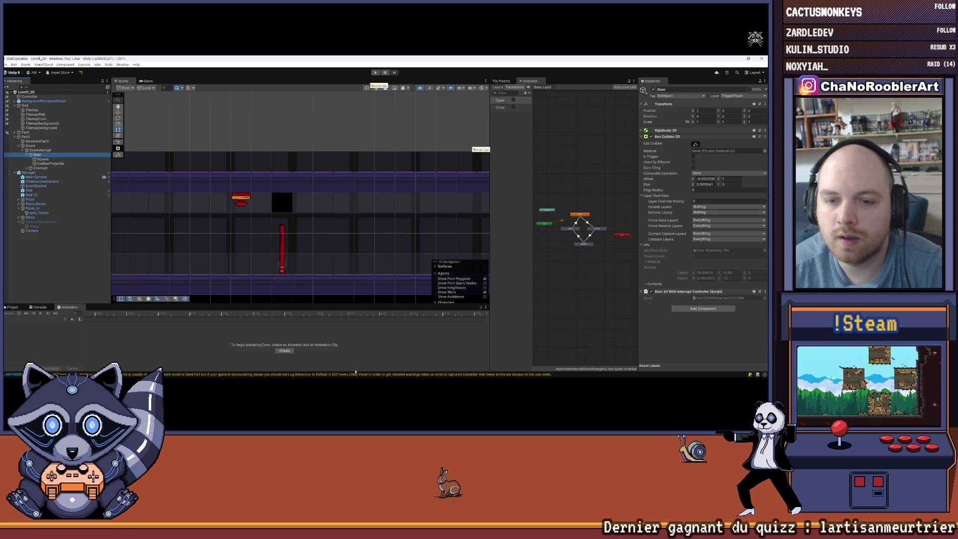
Deselect, run the game and advance into the chosen level, then stop and dismiss the changes prompt.
{"action": "left_click", "coordinate": [88, 267]}
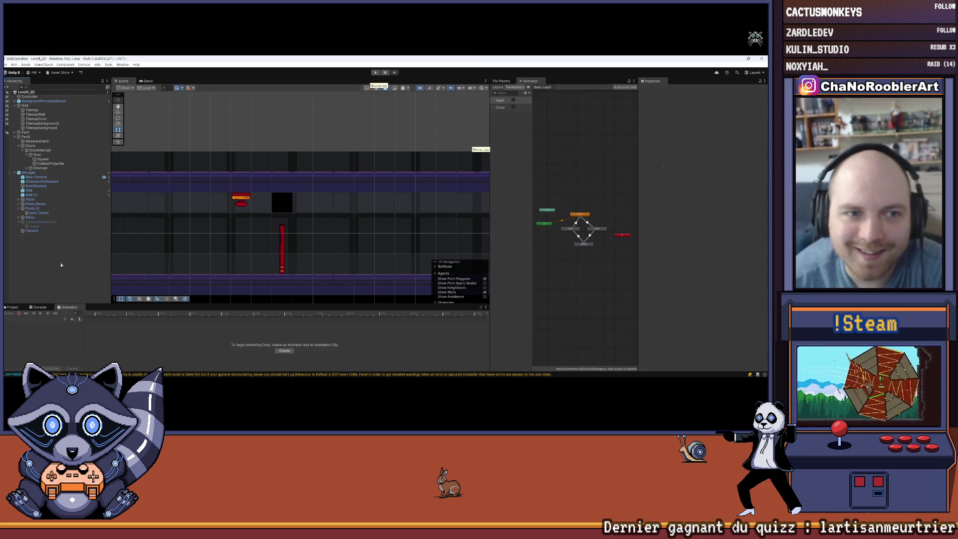
{"action": "left_click", "coordinate": [376, 72]}
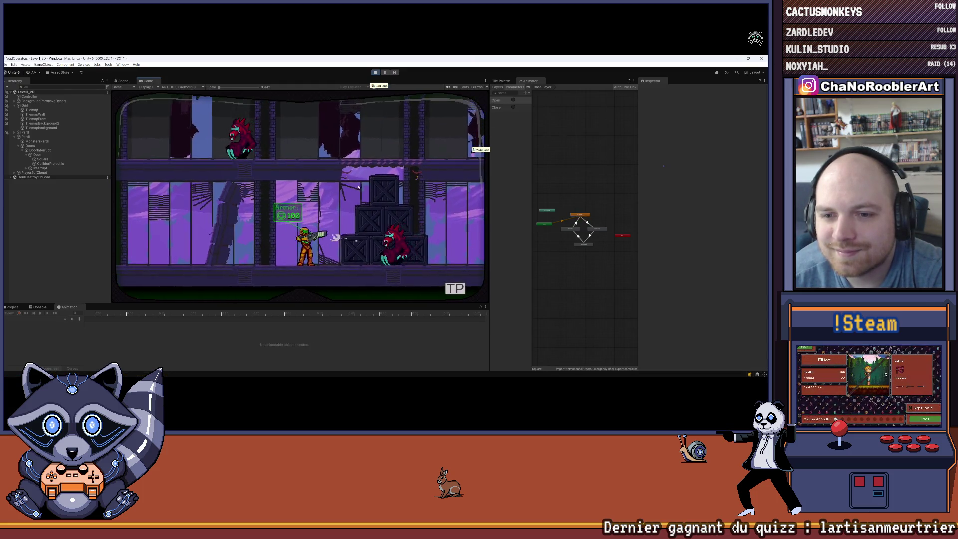
{"action": "key", "text": "d"}
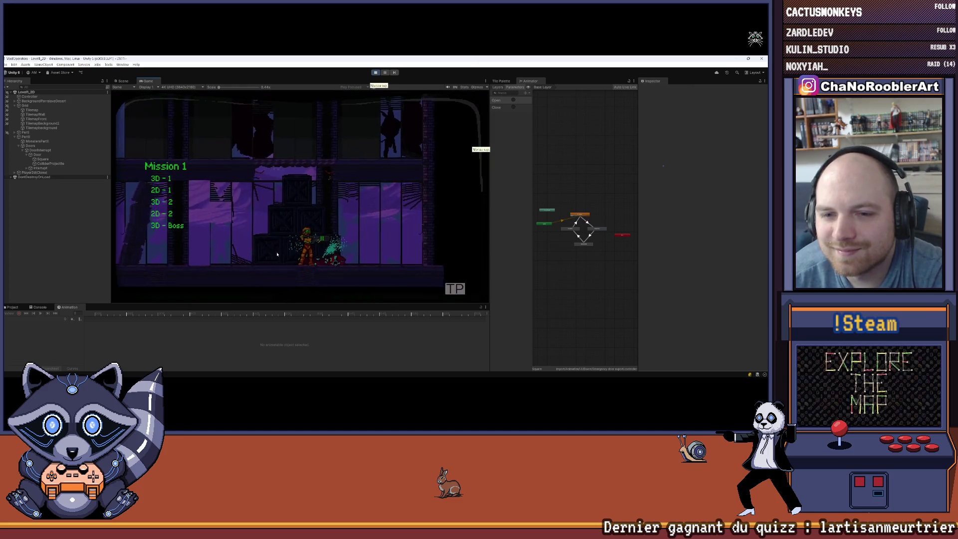
{"action": "key", "text": "Return"}
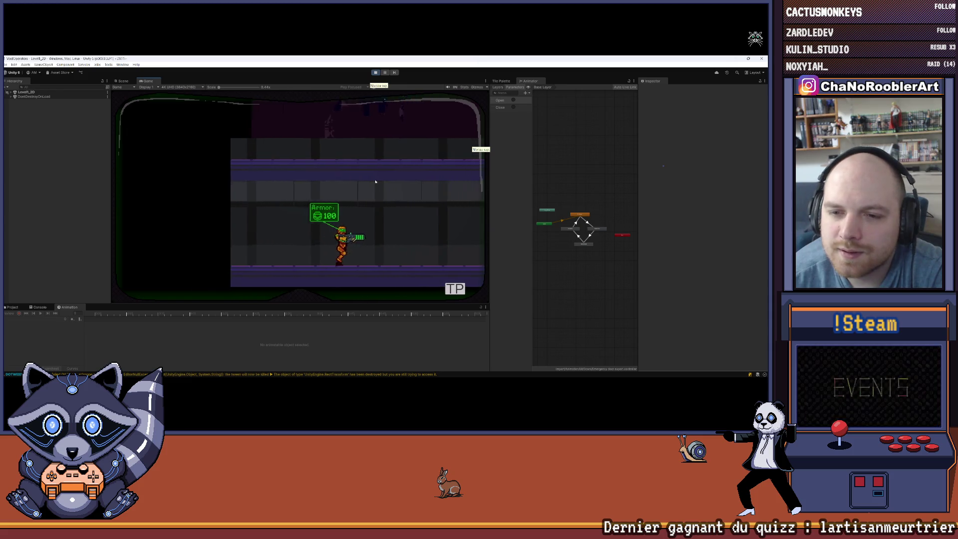
{"action": "key", "text": "d"}
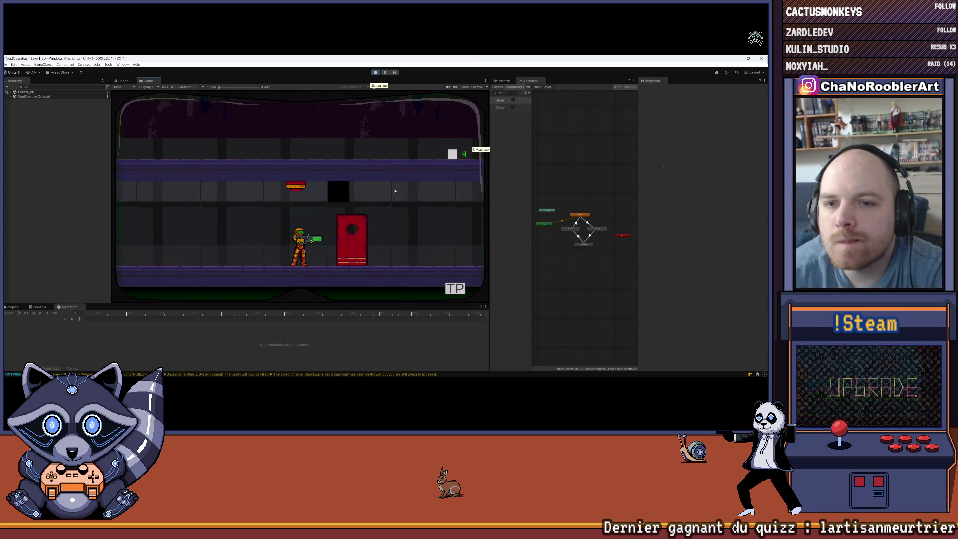
{"action": "key", "text": "ctrl+p"}
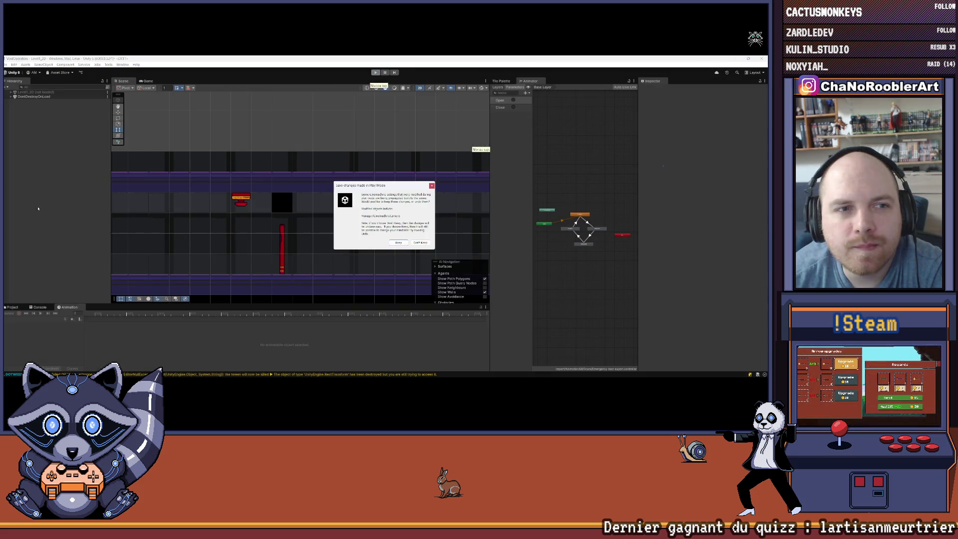
{"action": "left_click", "coordinate": [432, 185]}
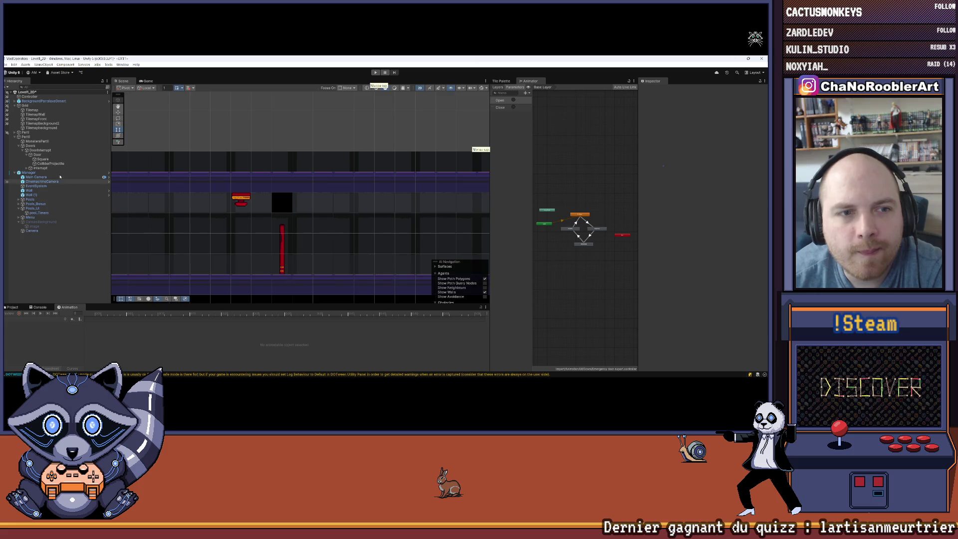
Duplicate the Door and move the copy further right along the corridor.
{"action": "left_click", "coordinate": [27, 154]}
{"action": "left_click", "coordinate": [38, 154]}
{"action": "key", "text": "ctrl+d"}
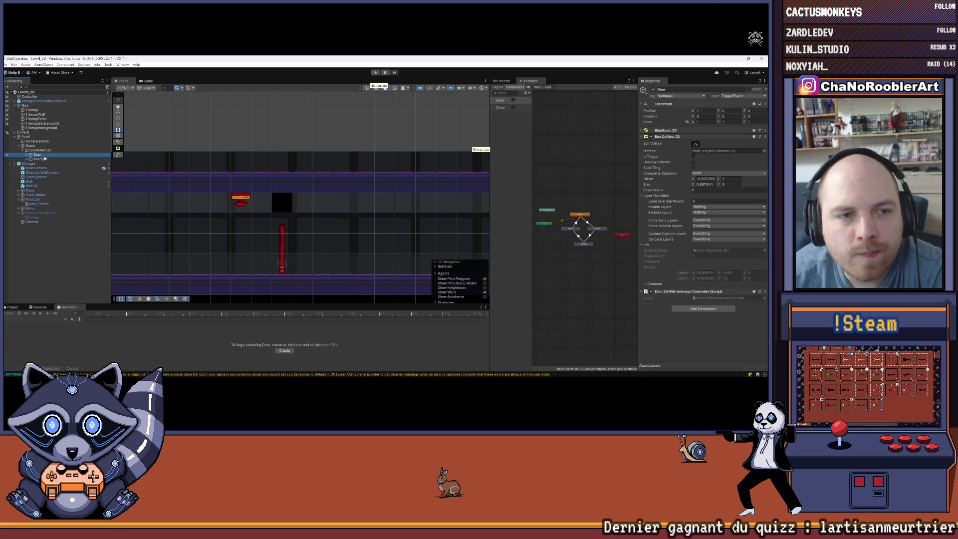
{"action": "left_click", "coordinate": [118, 112]}
{"action": "mouse_move", "coordinate": [305, 266]}
{"action": "left_mouse_down"}
{"action": "mouse_move", "coordinate": [386, 266]}
{"action": "mouse_move", "coordinate": [377, 268]}
{"action": "left_mouse_up"}
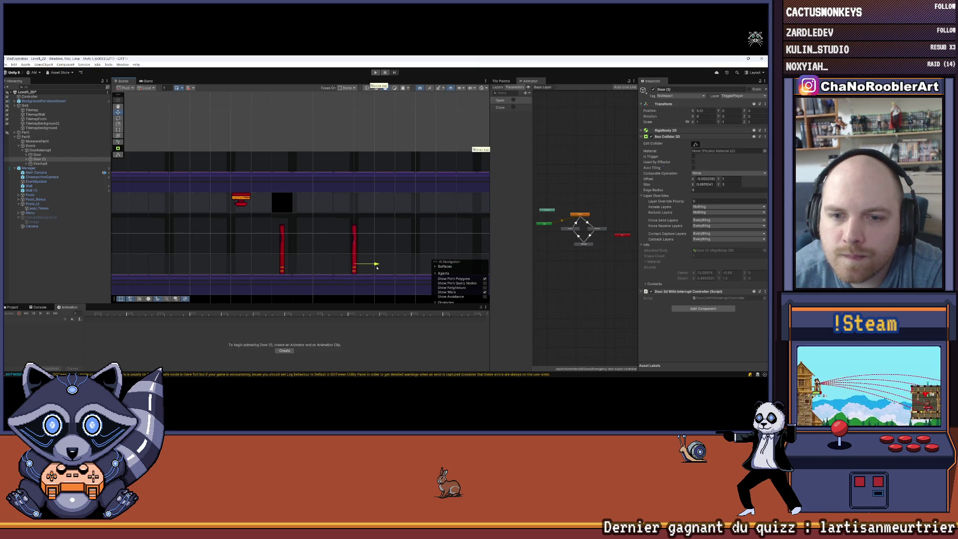
Assign the door copy to Element 1 of the Interrupt's Doors list, then enter Play mode.
{"action": "left_click", "coordinate": [241, 166]}
{"action": "left_click", "coordinate": [241, 166]}
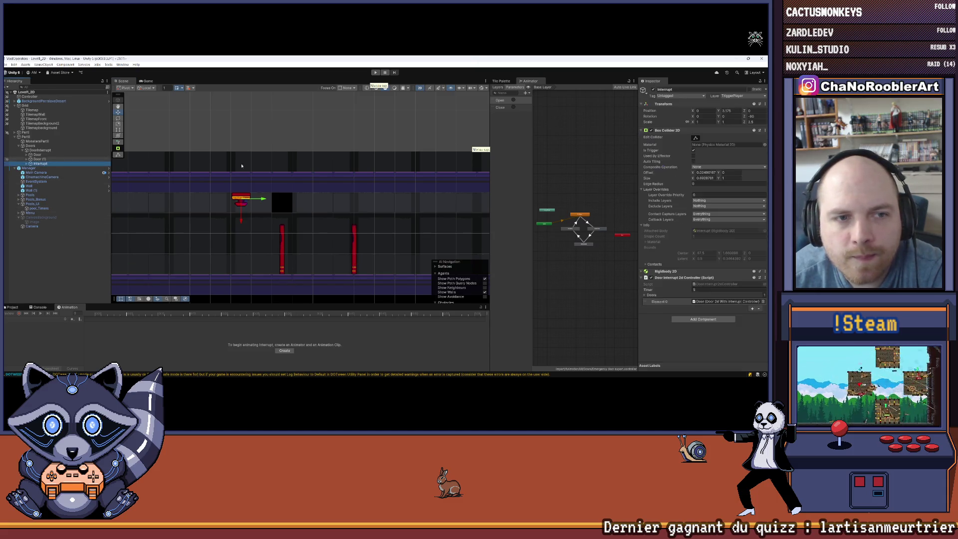
{"action": "left_click", "coordinate": [753, 309]}
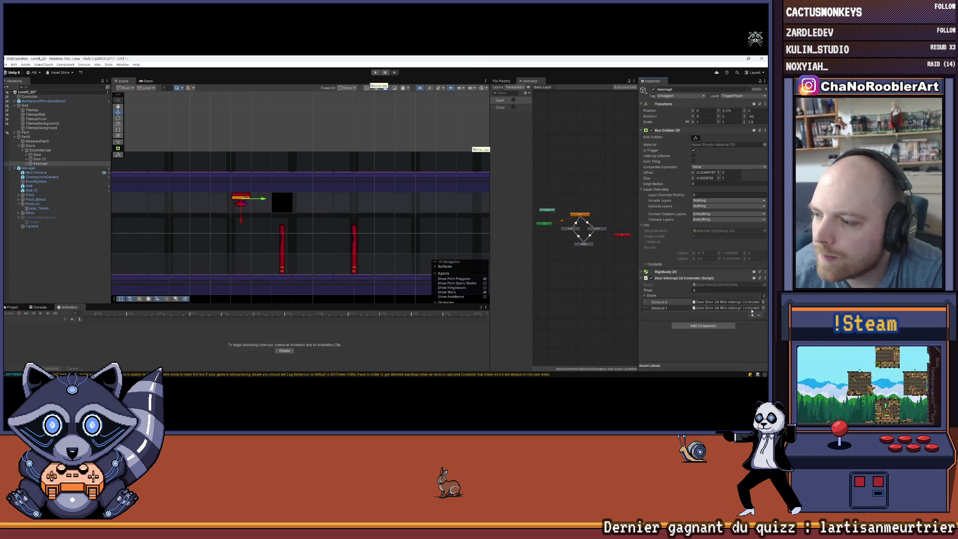
{"action": "left_click_drag", "start_coordinate": [39, 159], "coordinate": [692, 308]}
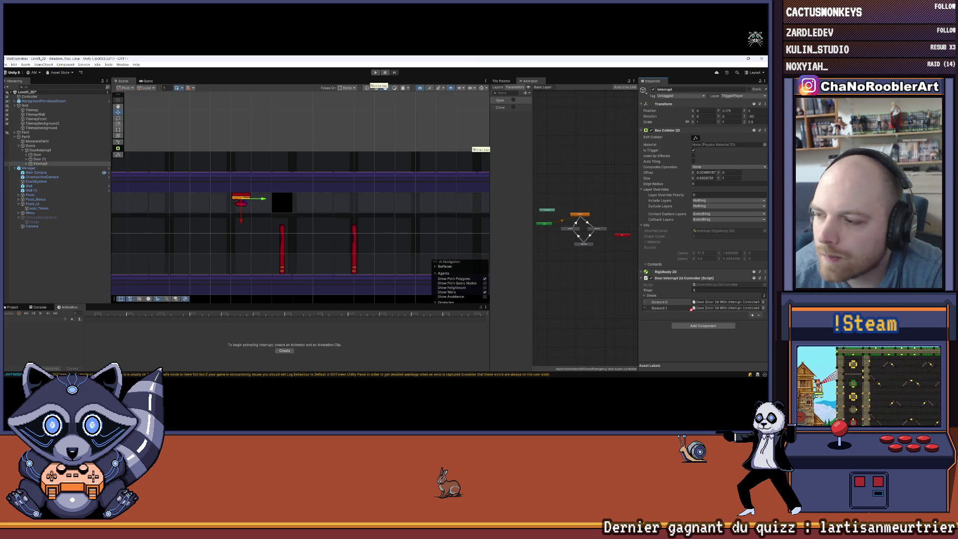
{"action": "left_click", "coordinate": [134, 195]}
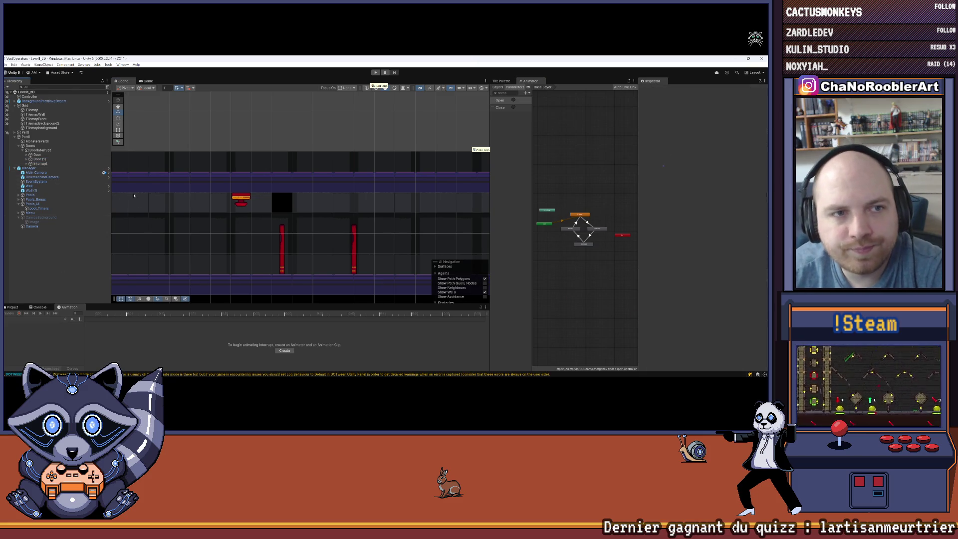
{"action": "left_click", "coordinate": [376, 72]}
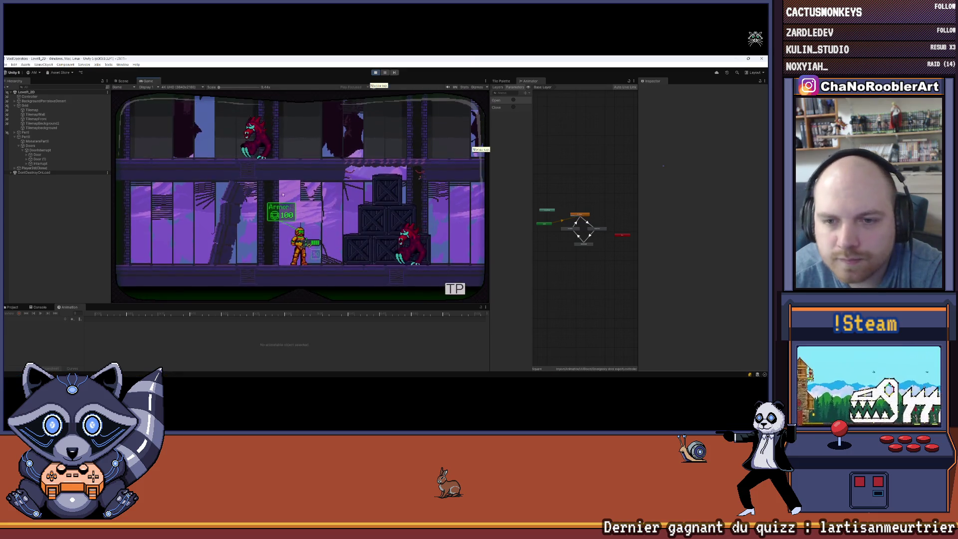
Walk the player briefly, then load the 2D door level from the Mission 1 select.
{"action": "key", "text": "d"}
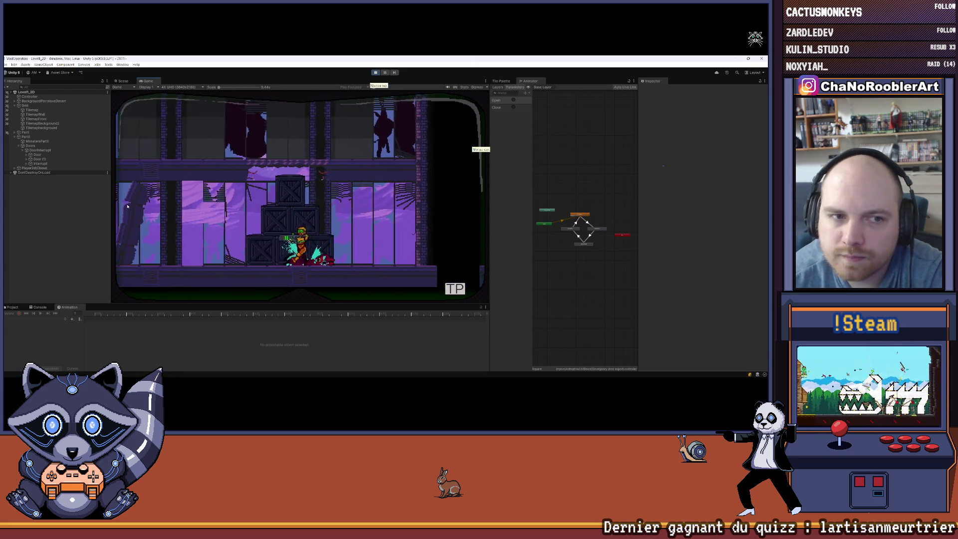
{"action": "key", "text": "a"}
{"action": "key", "text": "d"}
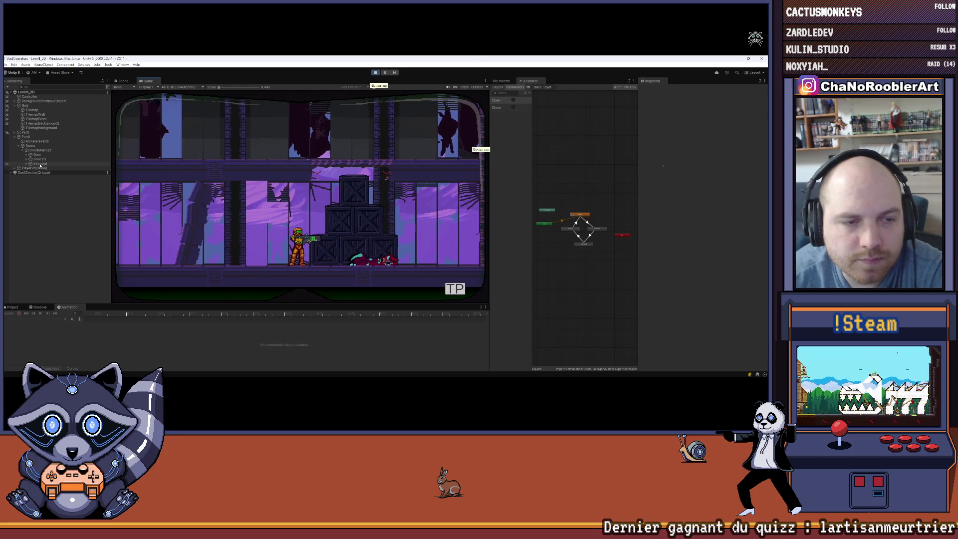
{"action": "key", "text": "Escape"}
{"action": "left_click", "coordinate": [162, 212]}
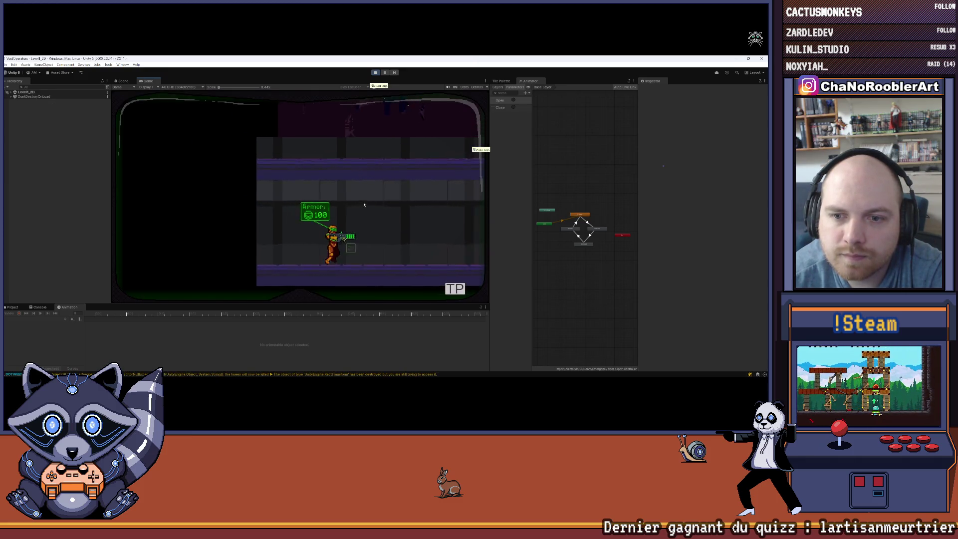
Run to the red doors, shoot the interrupt and the doors, then stop the game.
{"action": "key", "text": "d"}
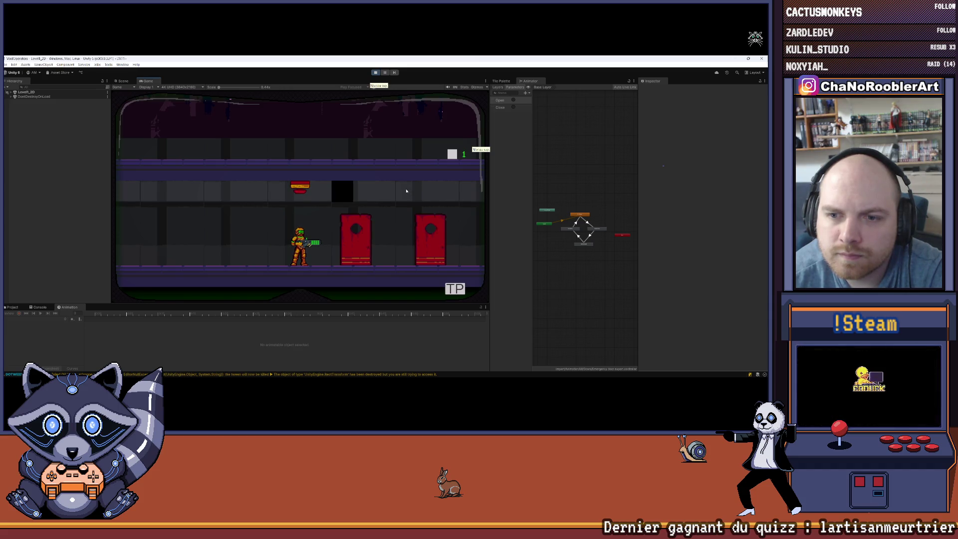
{"action": "key", "text": "a"}
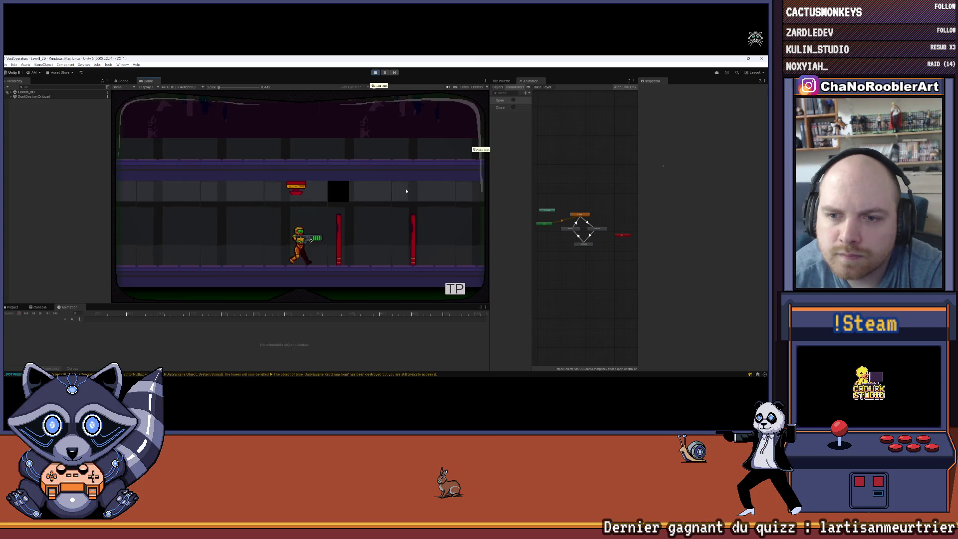
{"action": "key", "text": "d"}
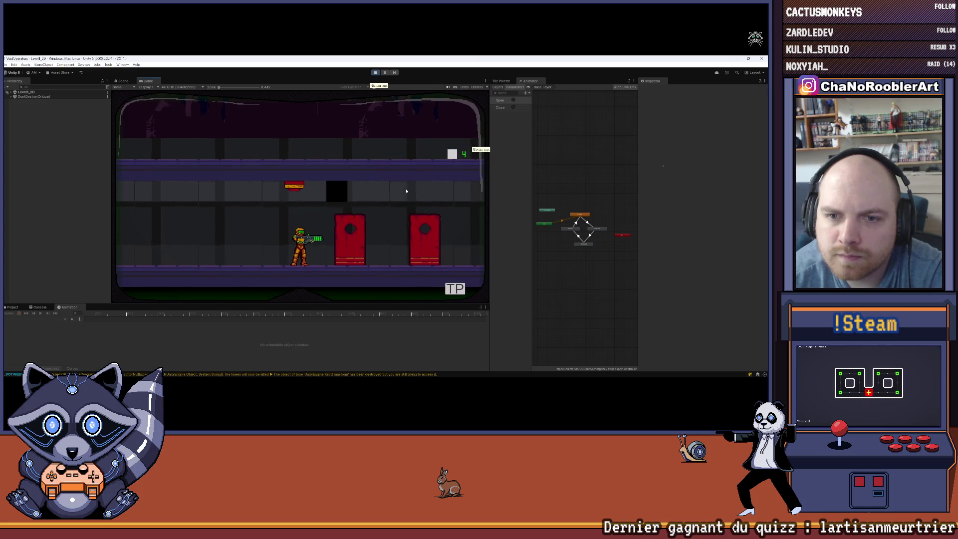
{"action": "key", "text": "a"}
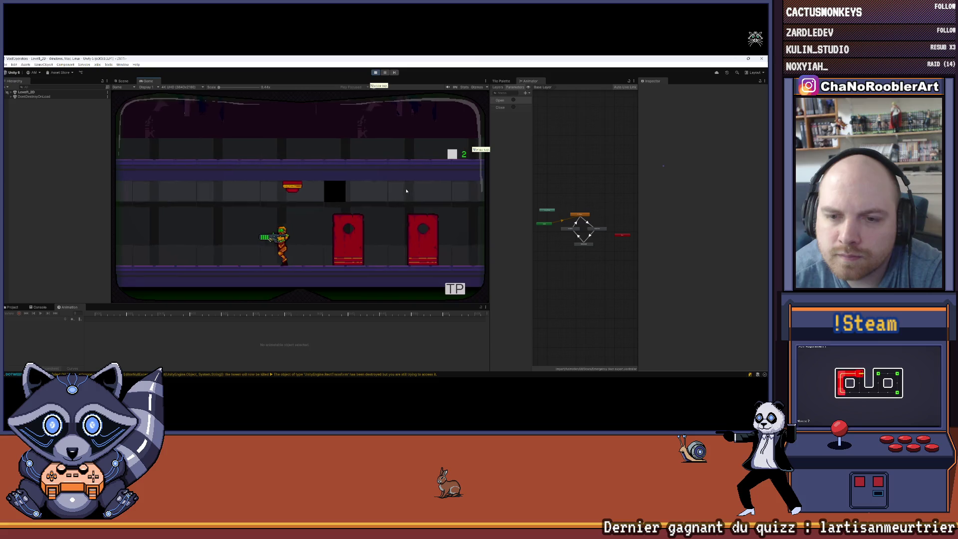
{"action": "key", "text": "d"}
{"action": "left_click", "coordinate": [406, 191]}
{"action": "key", "text": "r"}
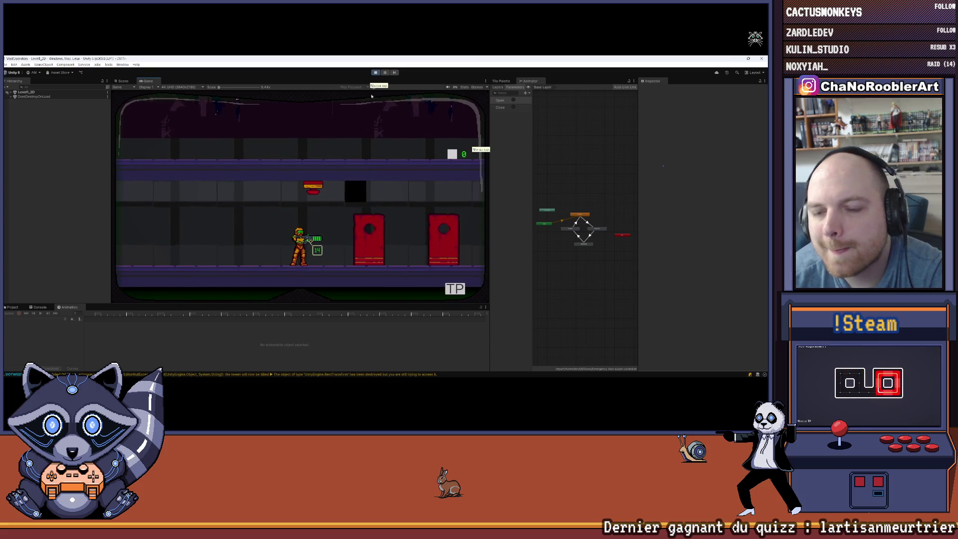
{"action": "key", "text": "ctrl+p"}
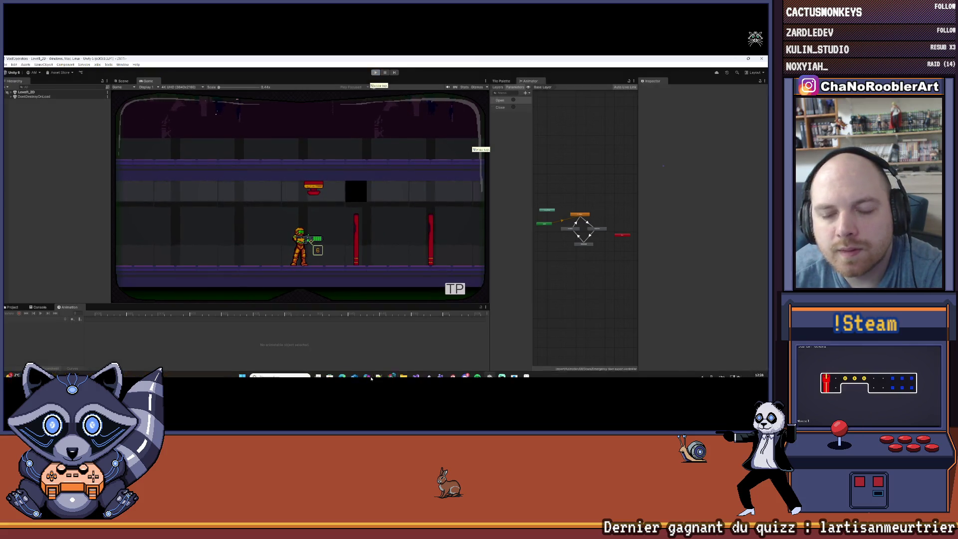
{"action": "left_click", "coordinate": [416, 371]}
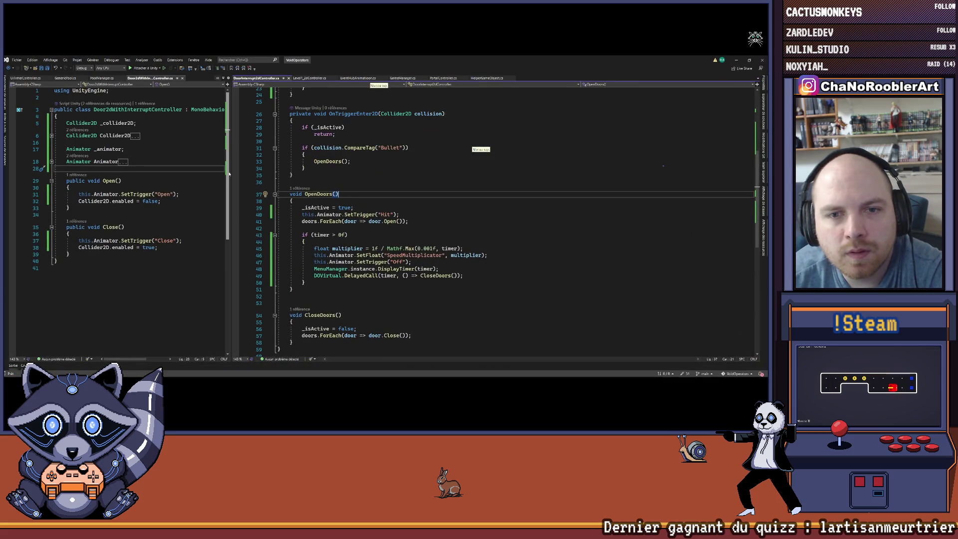
Make the _collider2D field a List<> and import System.Collections.Generic.
{"action": "left_click_drag", "start_coordinate": [232, 173], "coordinate": [338, 172]}
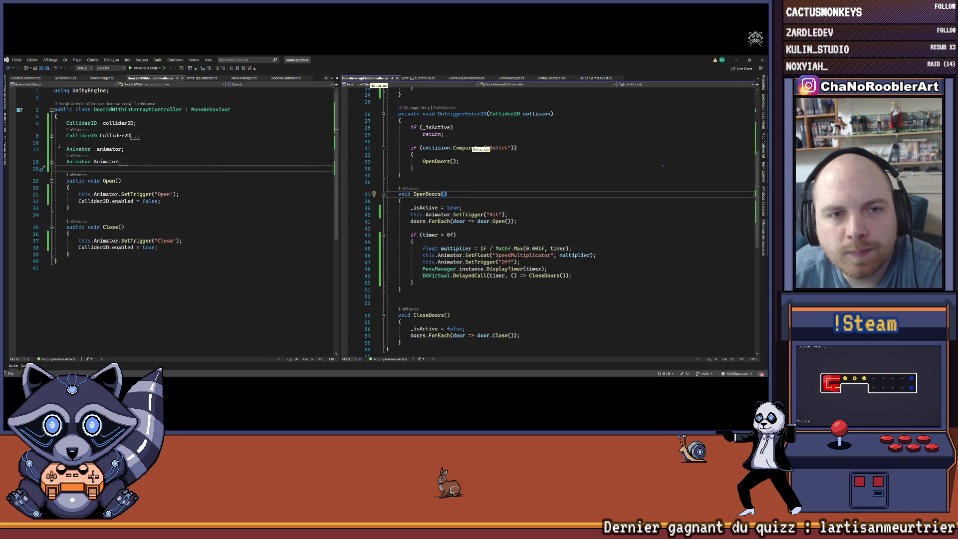
{"action": "left_click", "coordinate": [51, 135]}
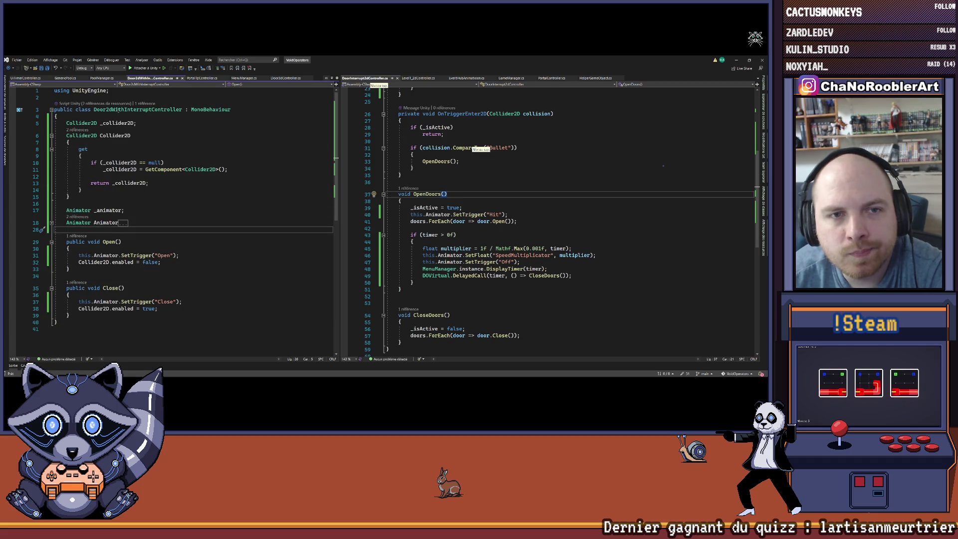
{"action": "left_click", "coordinate": [67, 123]}
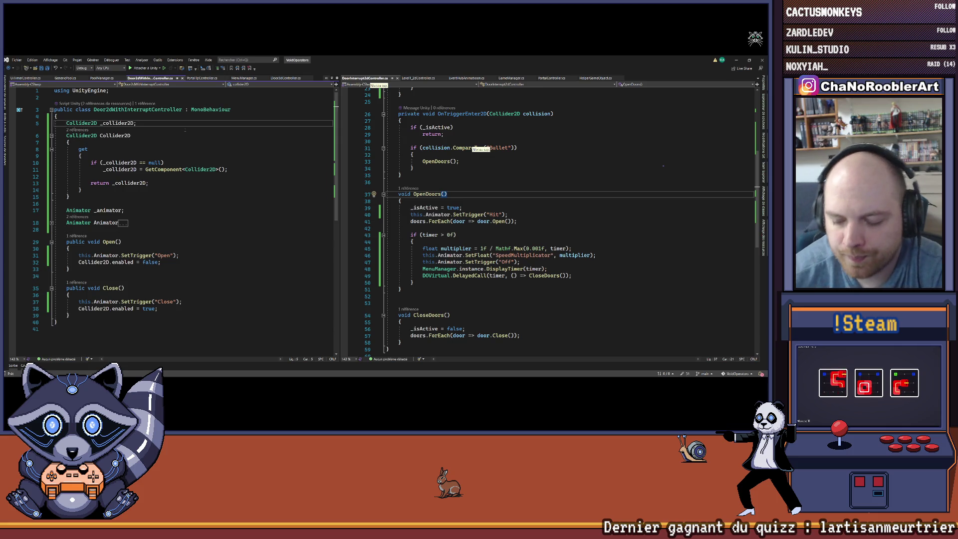
{"action": "type", "text": "List<"}
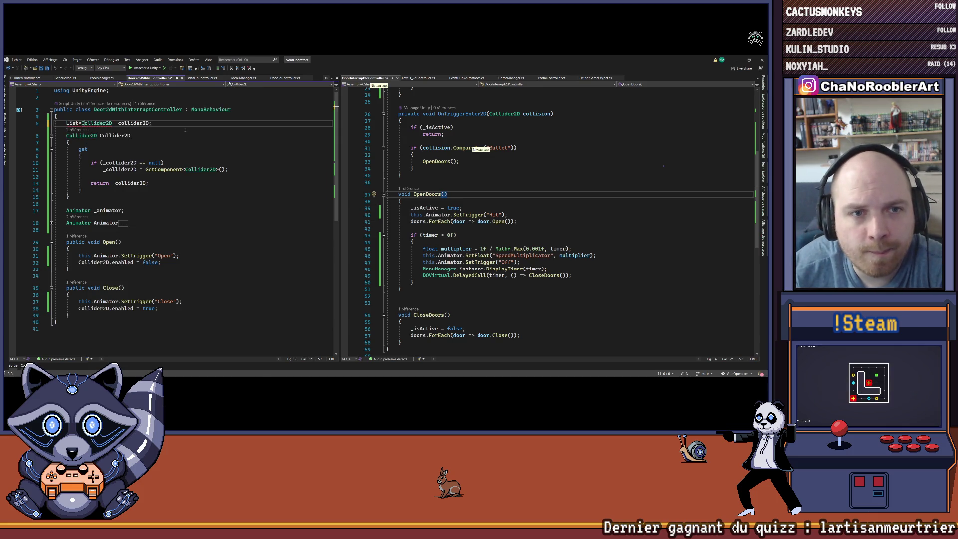
{"action": "type", "text": ">"}
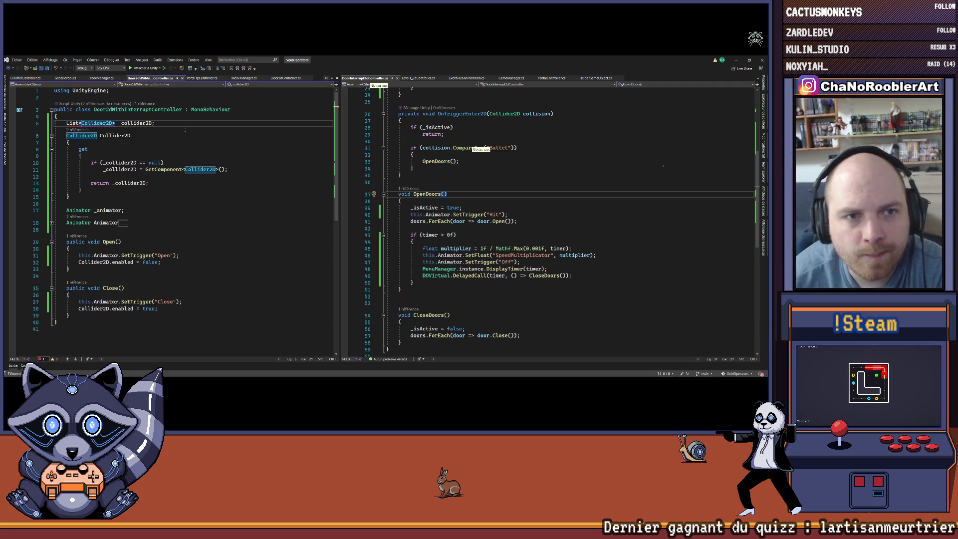
{"action": "key", "text": "Down"}
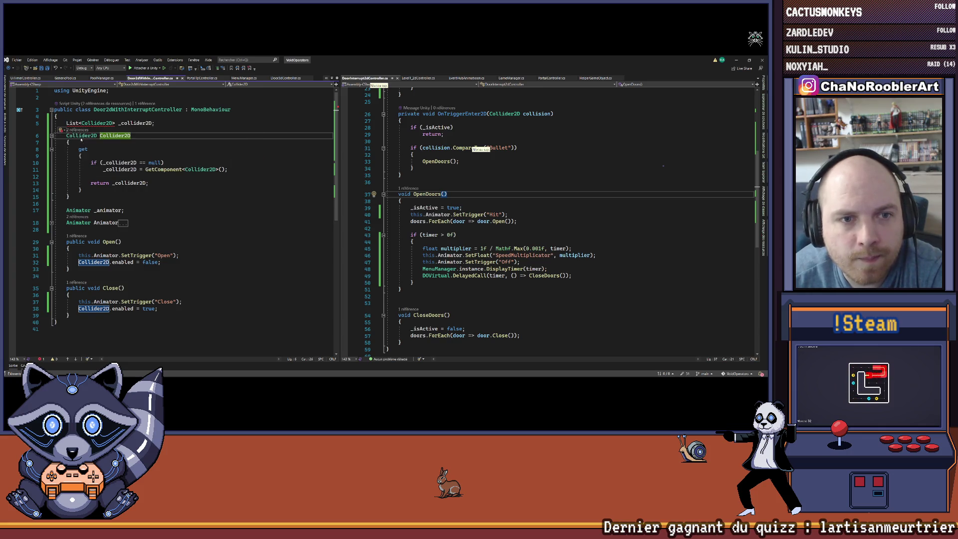
{"action": "key", "text": "ctrl+period"}
{"action": "key", "text": "Return"}
{"action": "left_click", "coordinate": [172, 153]}
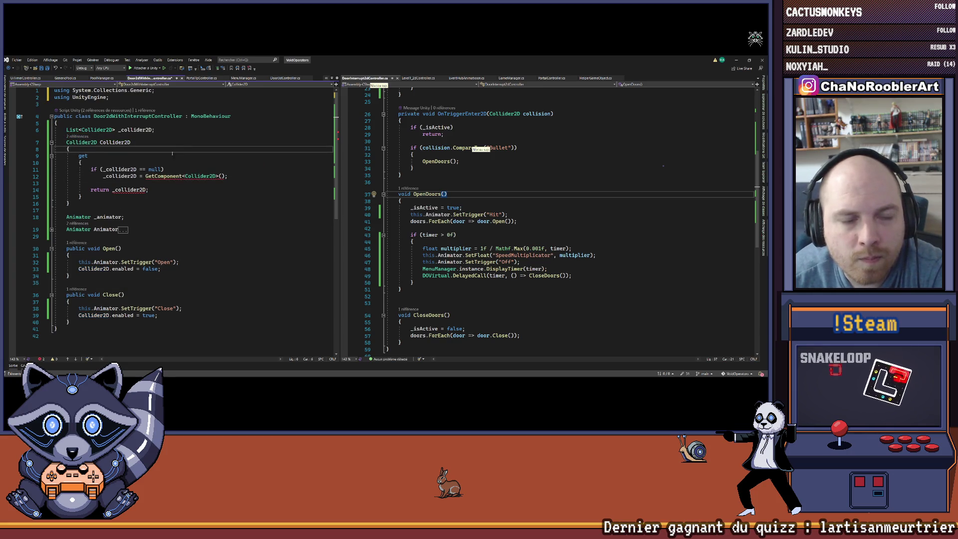
Switch the getter to GetComponentInChildren, append .ToList(), and inspect the resulting error.
{"action": "left_click", "coordinate": [176, 176]}
{"action": "key", "text": "ctrl+space"}
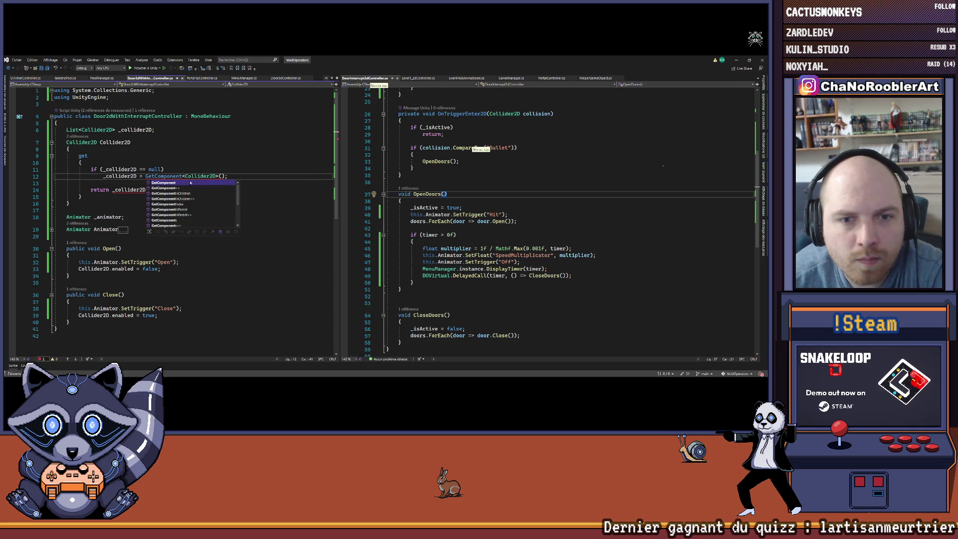
{"action": "double_click", "coordinate": [188, 193]}
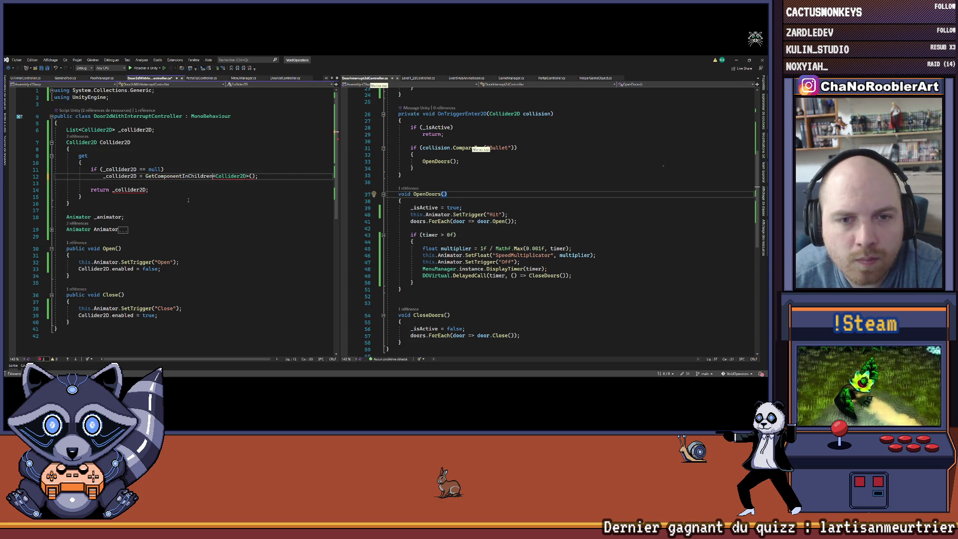
{"action": "left_click", "coordinate": [188, 200]}
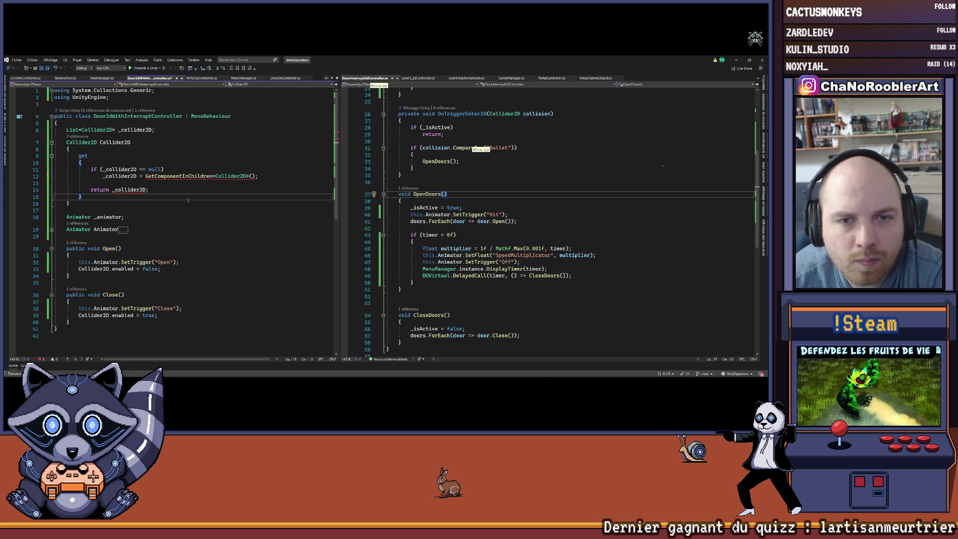
{"action": "left_click", "coordinate": [255, 175]}
{"action": "type", "text": ".ToString"}
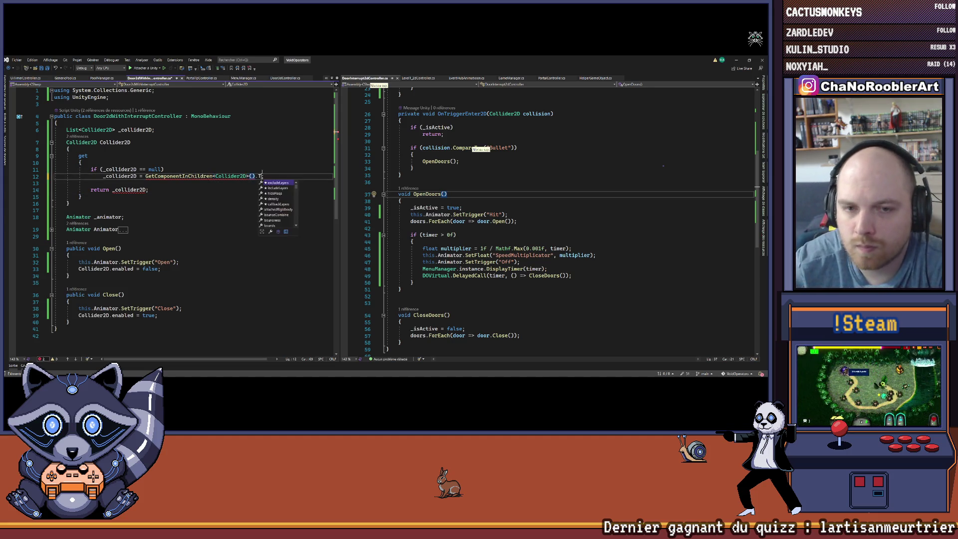
{"action": "key", "text": "BackSpace"}
{"action": "key", "text": "BackSpace"}
{"action": "key", "text": "BackSpace"}
{"action": "type", "text": "List()"}
{"action": "key", "text": "Up"}
{"action": "key", "text": "Up"}
{"action": "key", "text": "Up"}
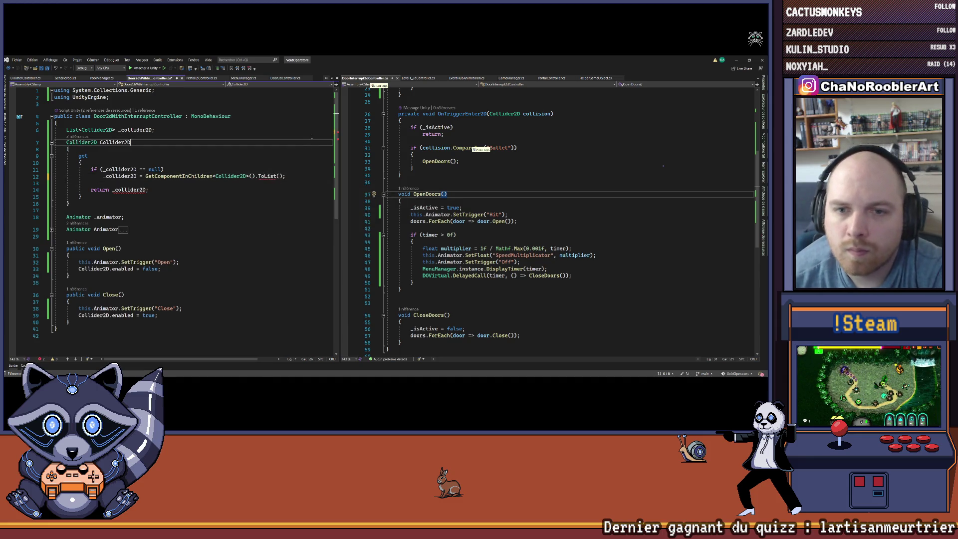
{"action": "left_click", "coordinate": [263, 176]}
{"action": "mouse_move", "coordinate": [272, 189]}
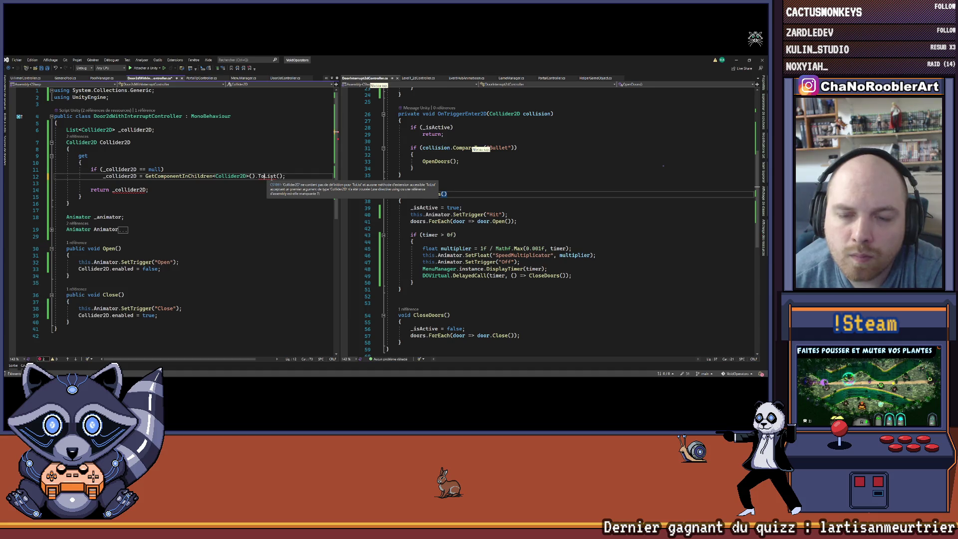
{"action": "left_click", "coordinate": [271, 175]}
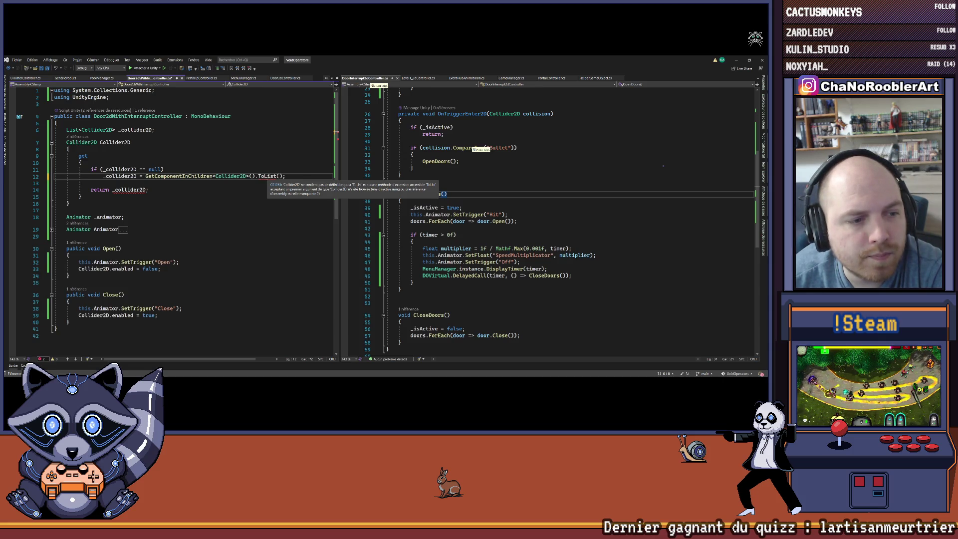
{"action": "key", "text": "Left"}
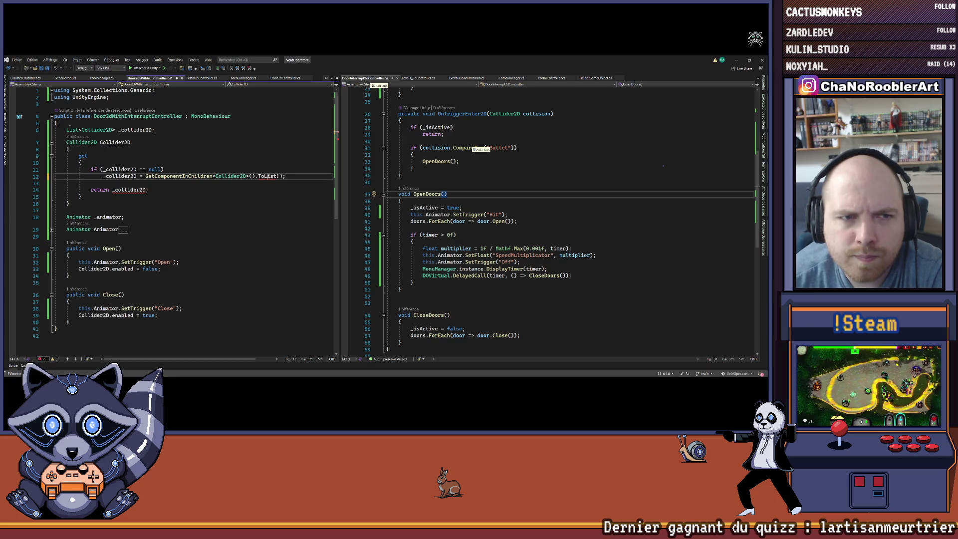
Make the Collider2D property a List<Collider2D> and remove the .ToList() call.
{"action": "left_click", "coordinate": [75, 130]}
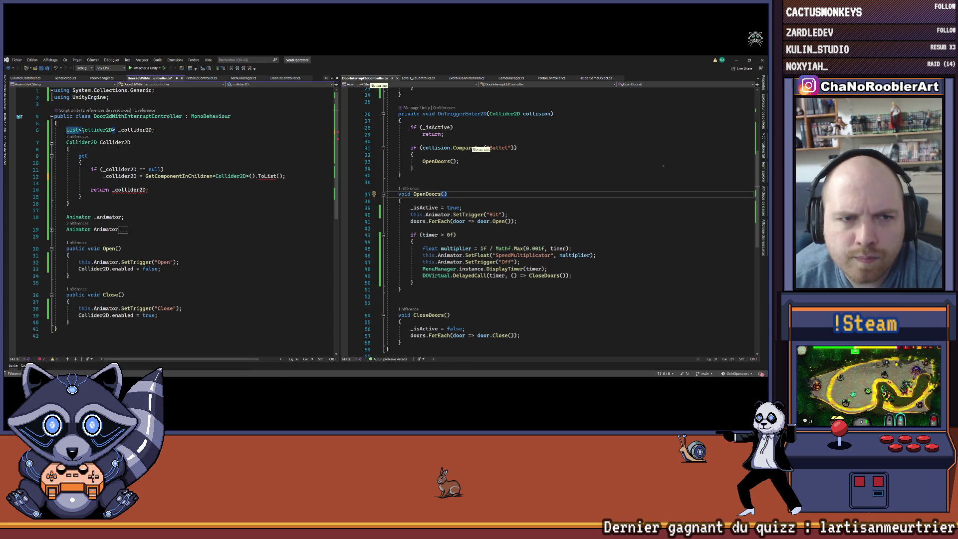
{"action": "key", "text": "Home"}
{"action": "key", "text": "Down"}
{"action": "key", "text": "ctrl+shift+Right"}
{"action": "type", "text": "List<Collider2D>"}
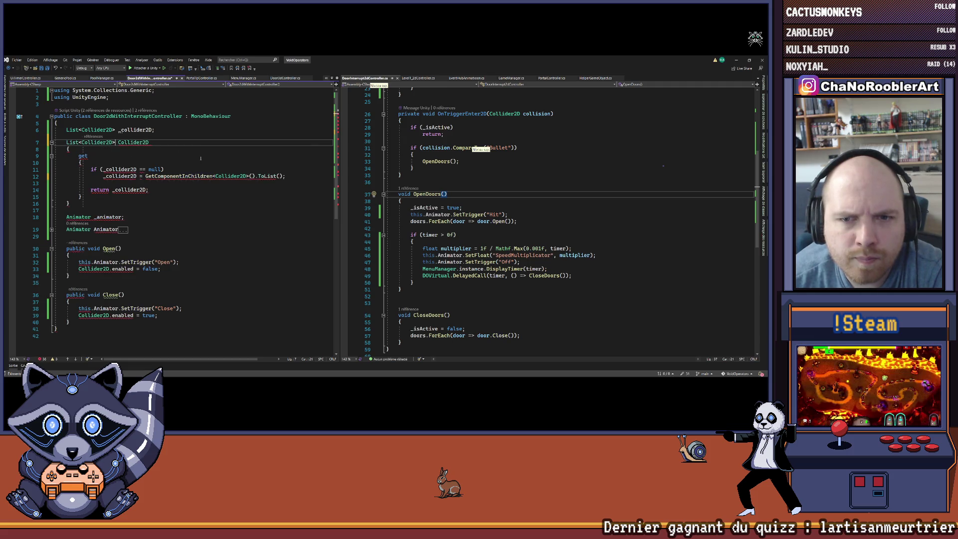
{"action": "left_click", "coordinate": [201, 159]}
{"action": "mouse_move", "coordinate": [263, 178]}
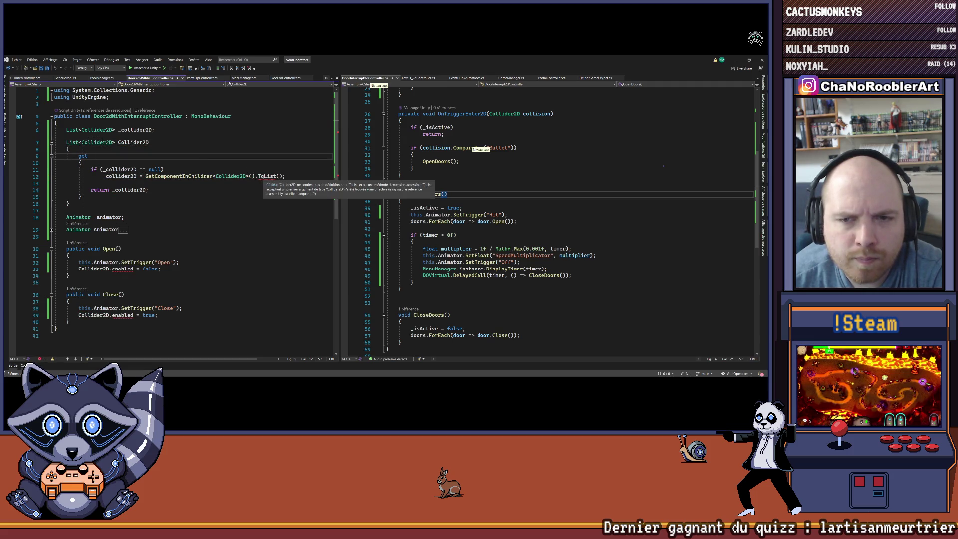
{"action": "left_click", "coordinate": [263, 177]}
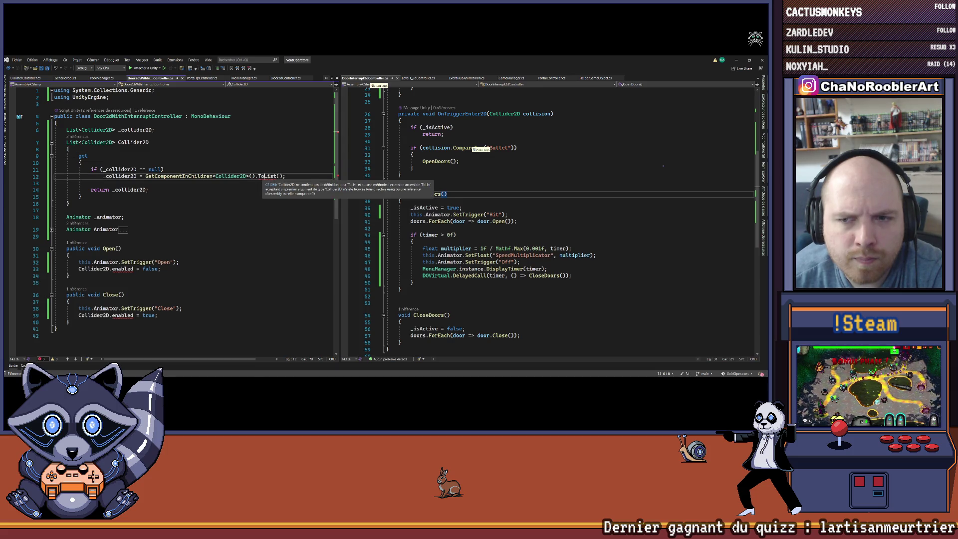
{"action": "left_click_drag", "start_coordinate": [256, 176], "coordinate": [281, 178]}
{"action": "key", "text": "Delete"}
{"action": "key", "text": "Down"}
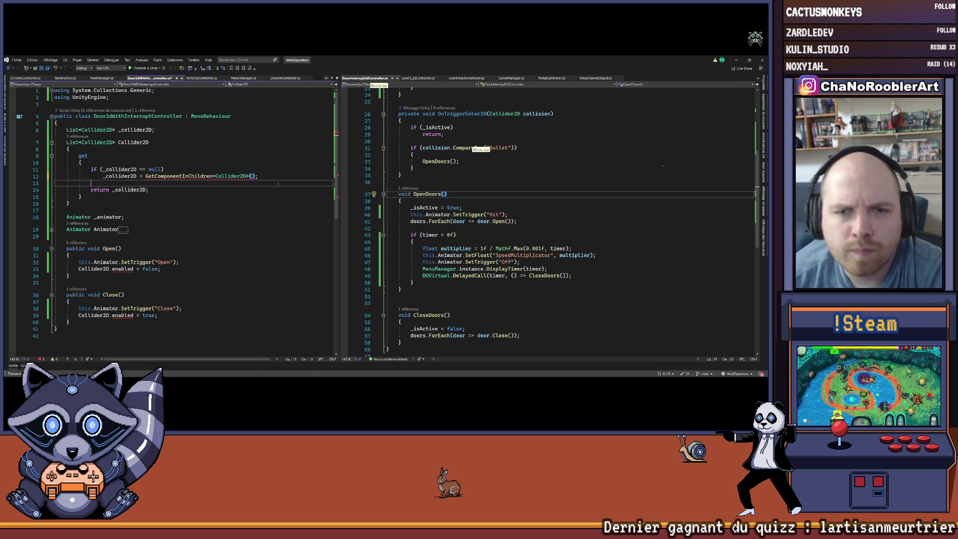
Use GetComponentsInChildren<Collider2D>().ToList() in the getter and import System.Linq.
{"action": "mouse_move", "coordinate": [167, 178]}
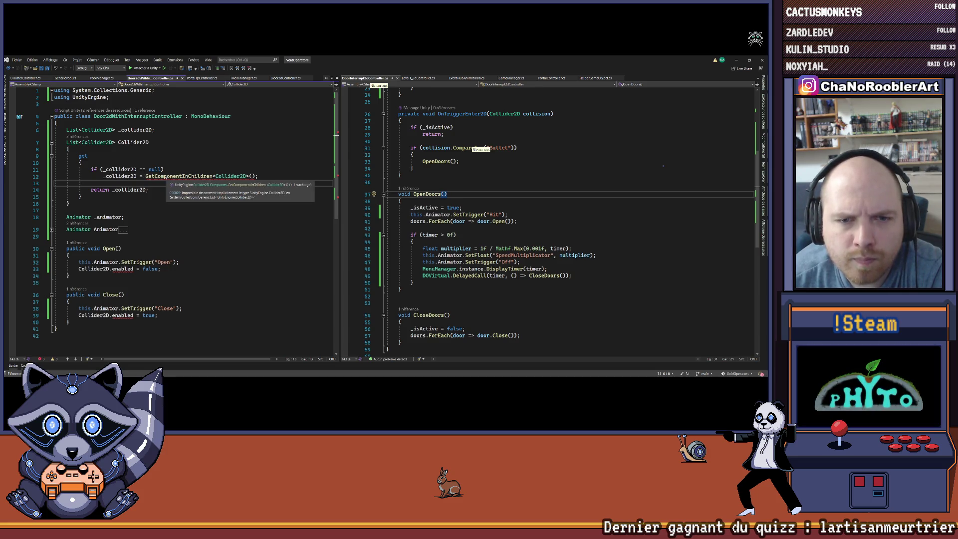
{"action": "left_click", "coordinate": [196, 176]}
{"action": "key", "text": "ctrl+space"}
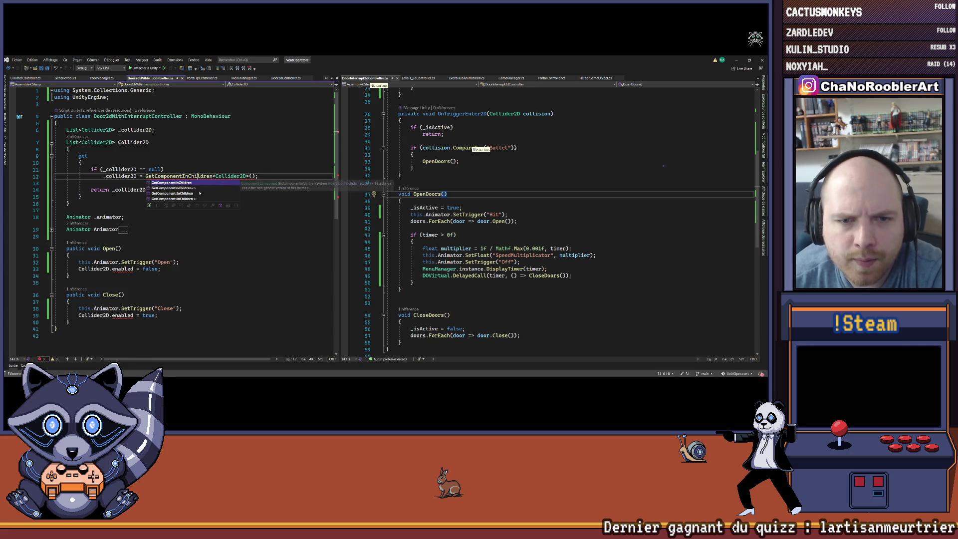
{"action": "double_click", "coordinate": [192, 199]}
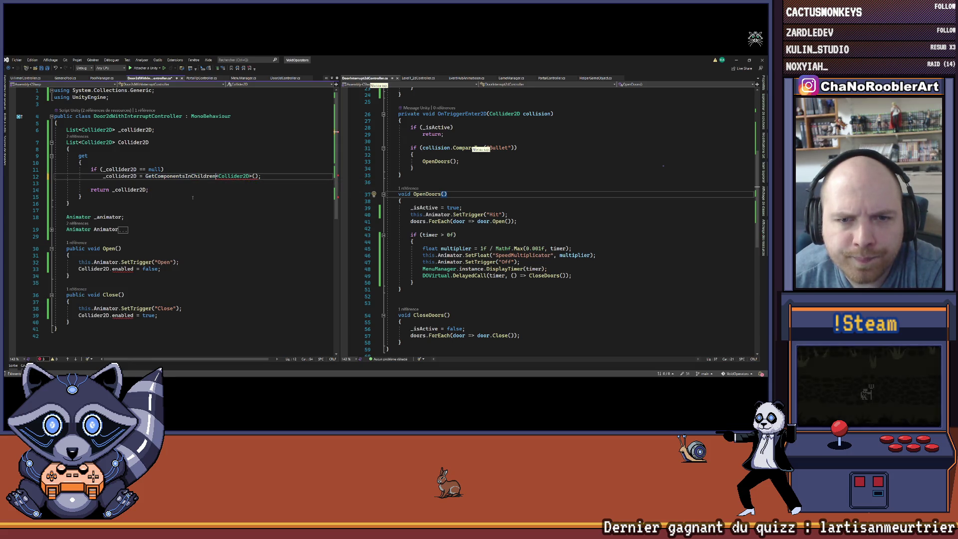
{"action": "type", "text": ".ToList()"}
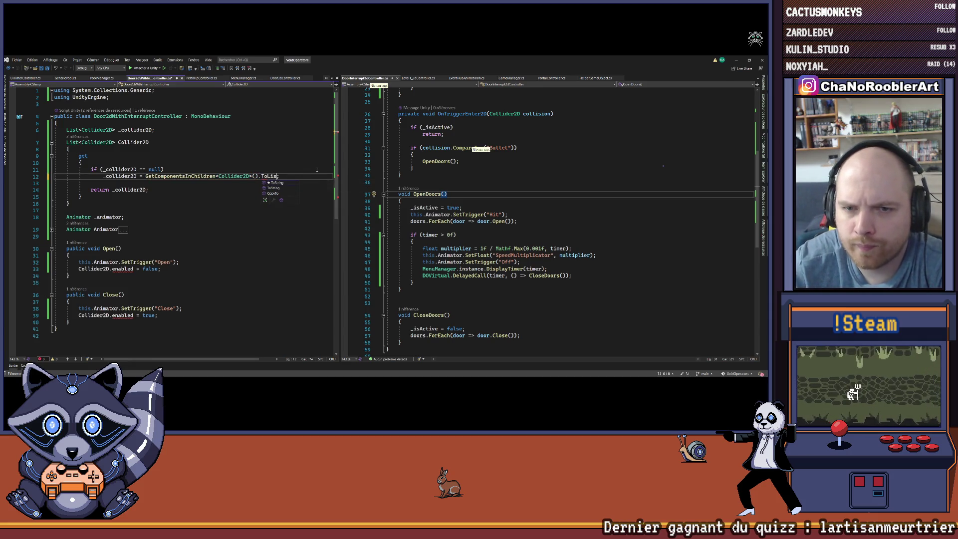
{"action": "key", "text": "Up"}
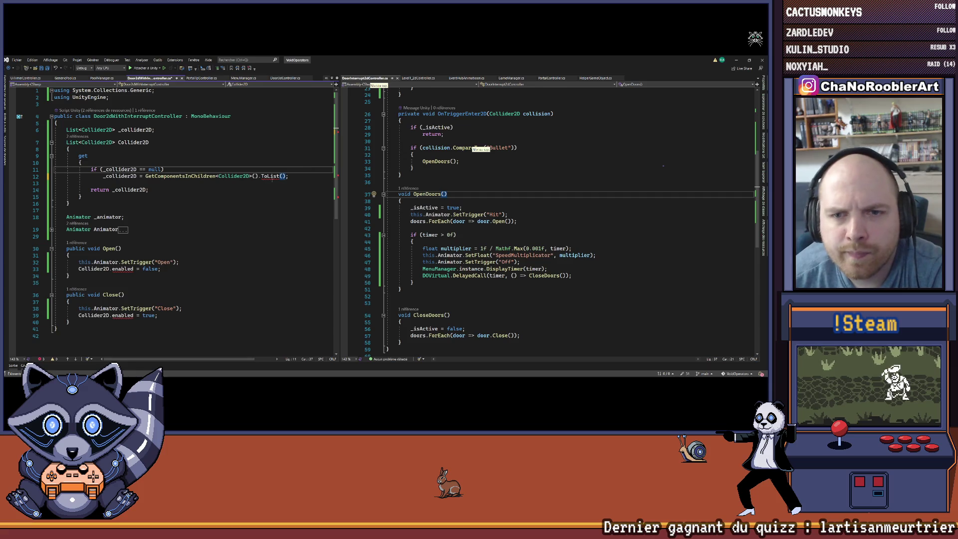
{"action": "mouse_move", "coordinate": [270, 178]}
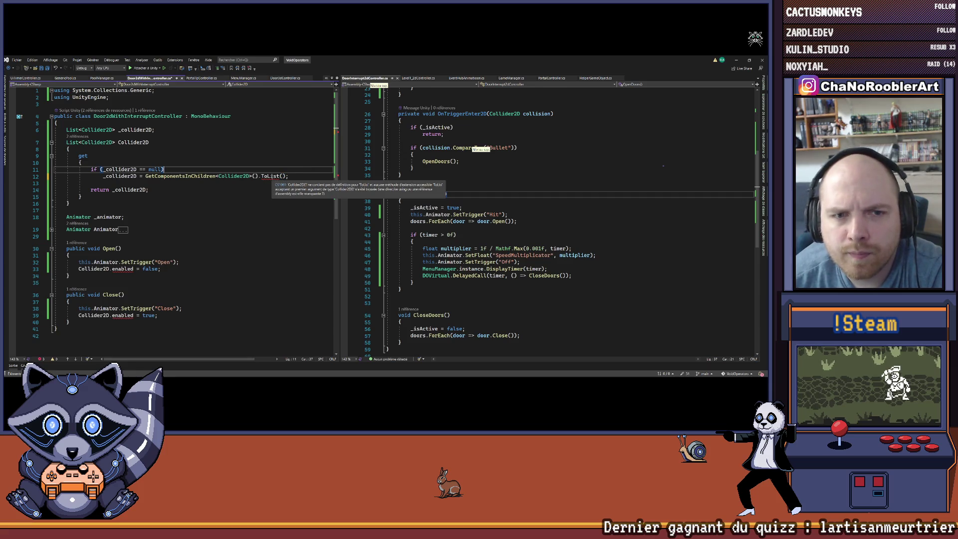
{"action": "left_click", "coordinate": [275, 191]}
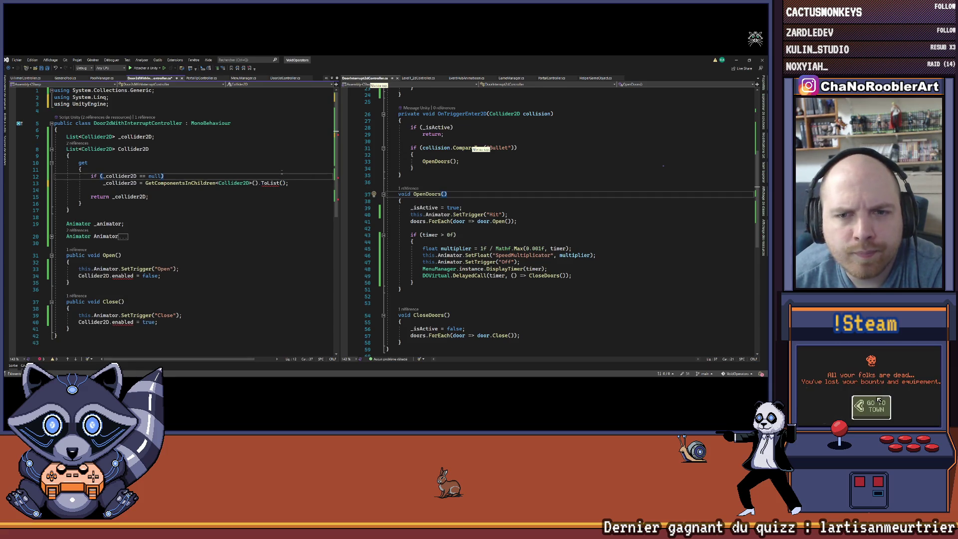
Rename the field _collider2D to _colliders2D and the property Collider2D to Colliders2D.
{"action": "left_click", "coordinate": [215, 137]}
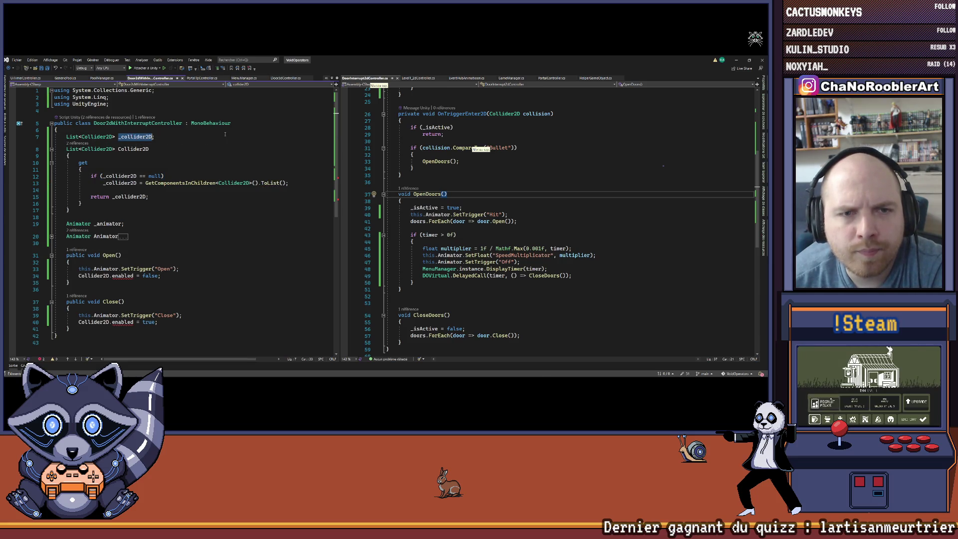
{"action": "key", "text": "ctrl+r"}
{"action": "key", "text": "ctrl+r"}
{"action": "key", "text": "Right"}
{"action": "key", "text": "Right"}
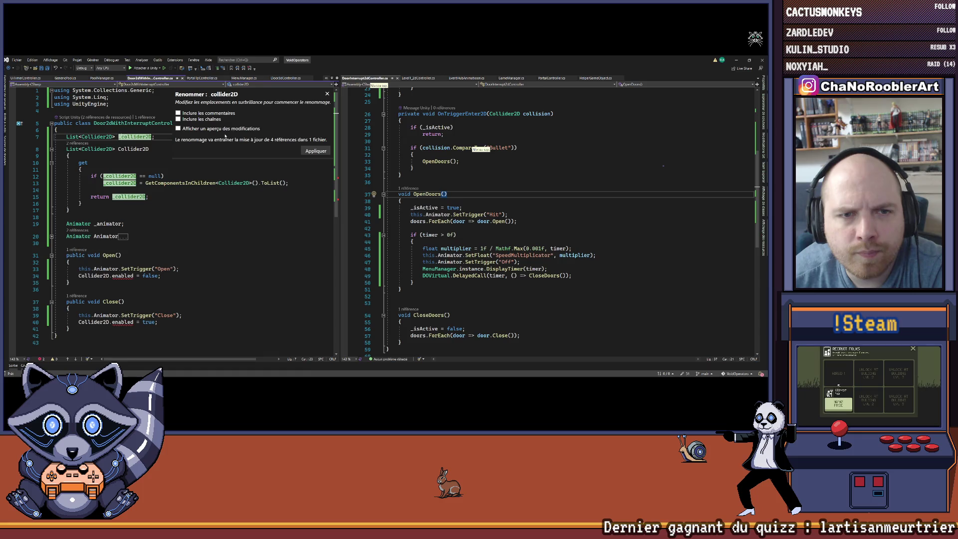
{"action": "type", "text": "s"}
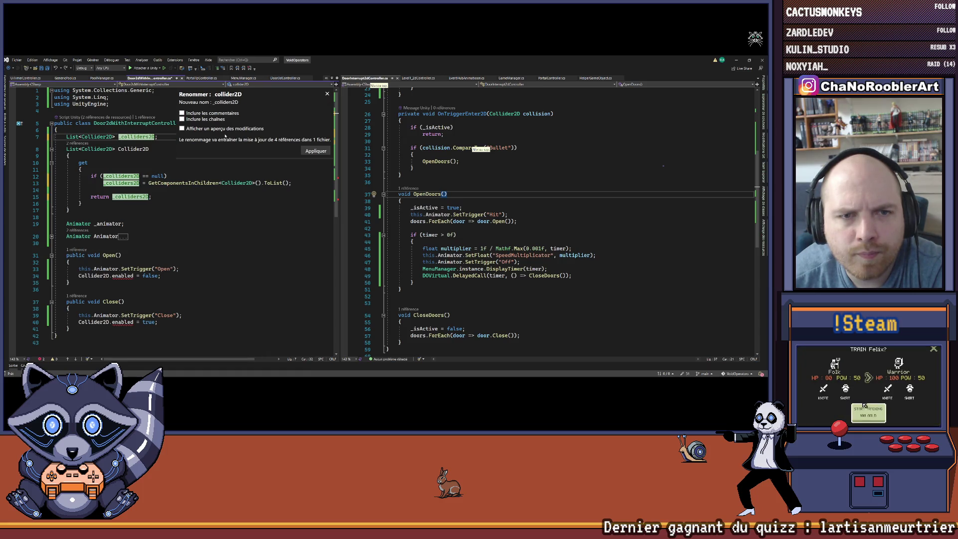
{"action": "key", "text": "Return"}
{"action": "key", "text": "Down"}
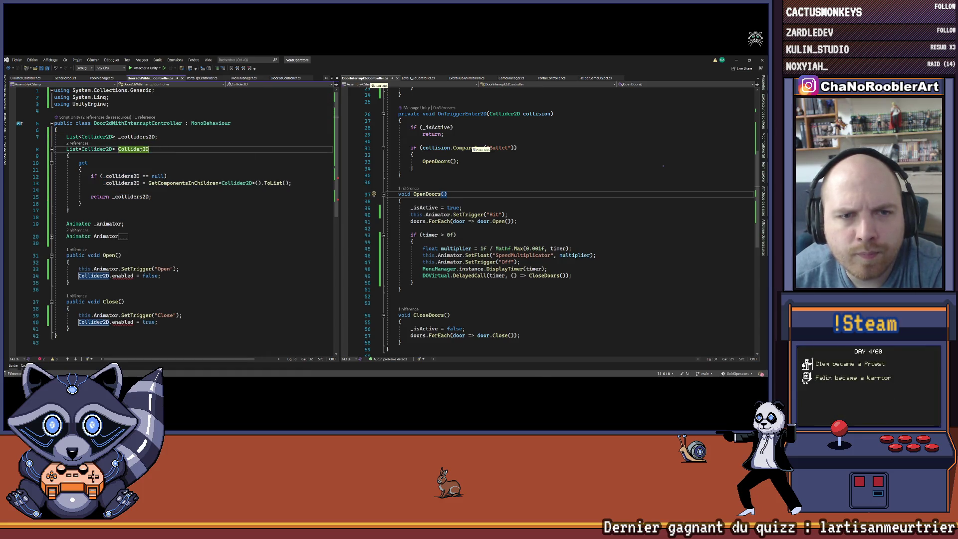
{"action": "key", "text": "ctrl+r"}
{"action": "key", "text": "ctrl+r"}
{"action": "key", "text": "Left"}
{"action": "key", "text": "Left"}
{"action": "type", "text": "s"}
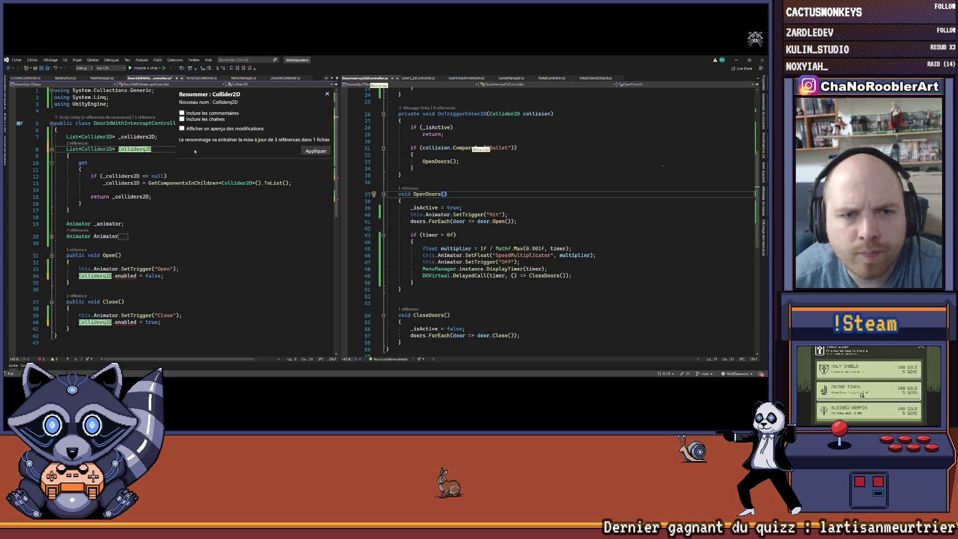
{"action": "key", "text": "Return"}
Start a Colliders2D.ForEach lambda setting enabled on the collider line in Open.
{"action": "scroll", "coordinate": [202, 190], "scroll_direction": "down", "scroll_amount": 2}
{"action": "left_click", "coordinate": [205, 225]}
{"action": "key", "text": "Down"}
{"action": "key", "text": "Home"}
{"action": "key", "text": "Home"}
{"action": "key", "text": "Right"}
{"action": "key", "text": "Right"}
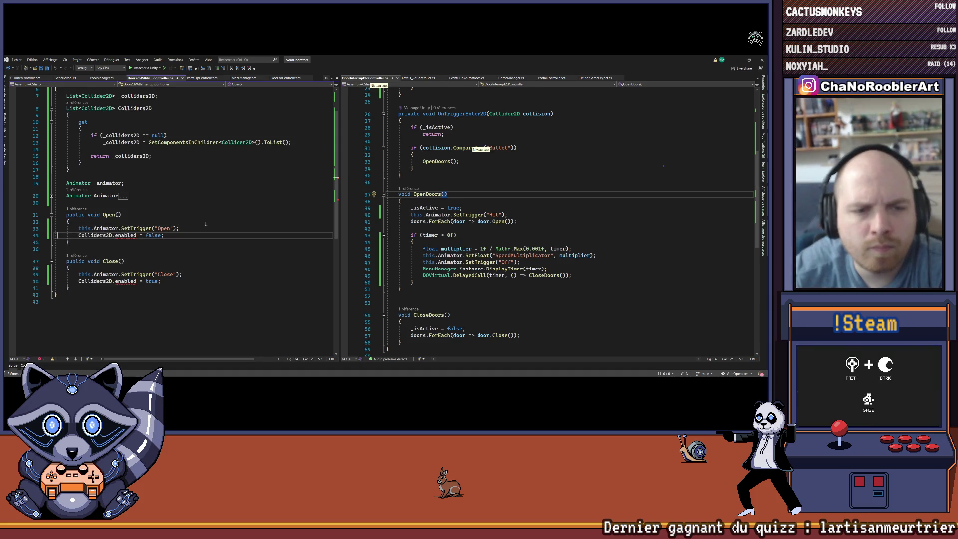
{"action": "key", "text": "ctrl+Right"}
{"action": "key", "text": "ctrl+Right"}
{"action": "type", "text": "."}
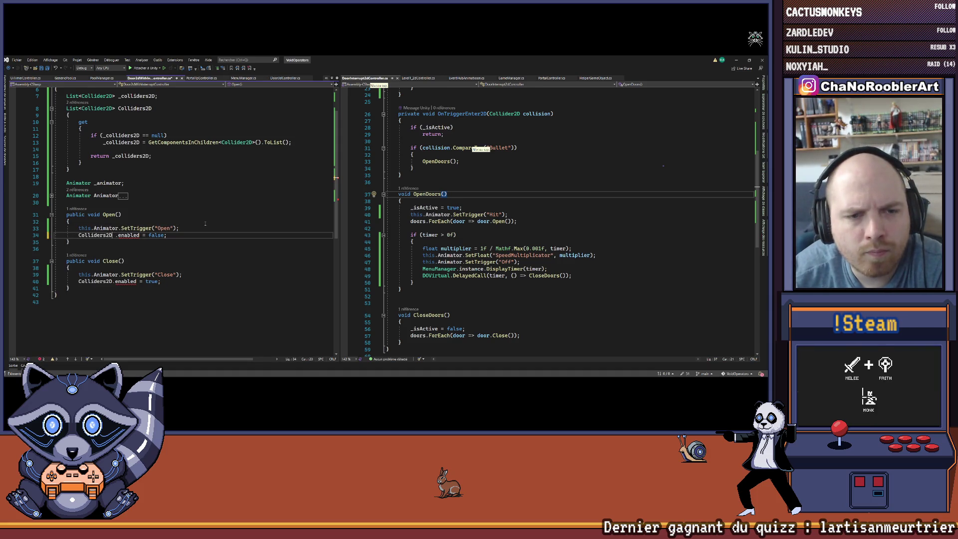
{"action": "type", "text": "ForEach()"}
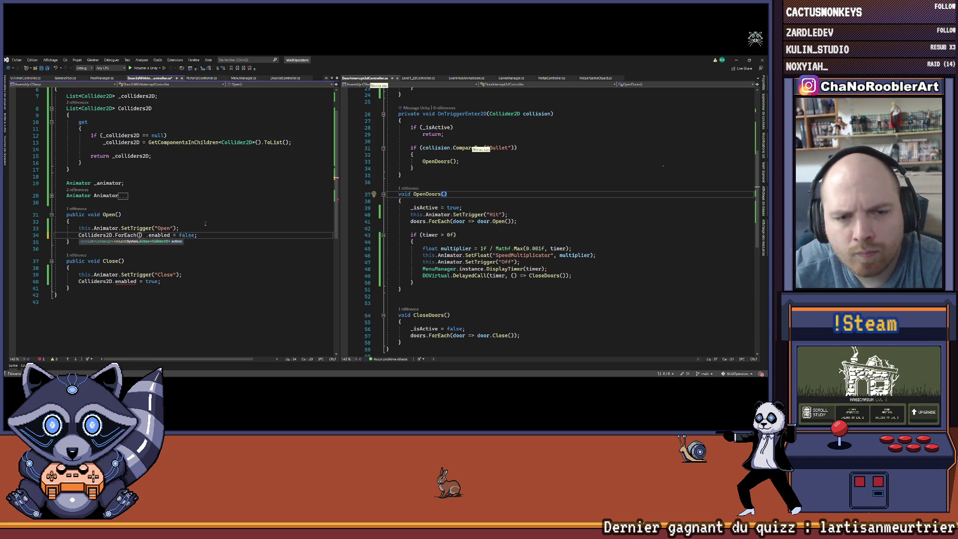
{"action": "type", "text": "x=>x"}
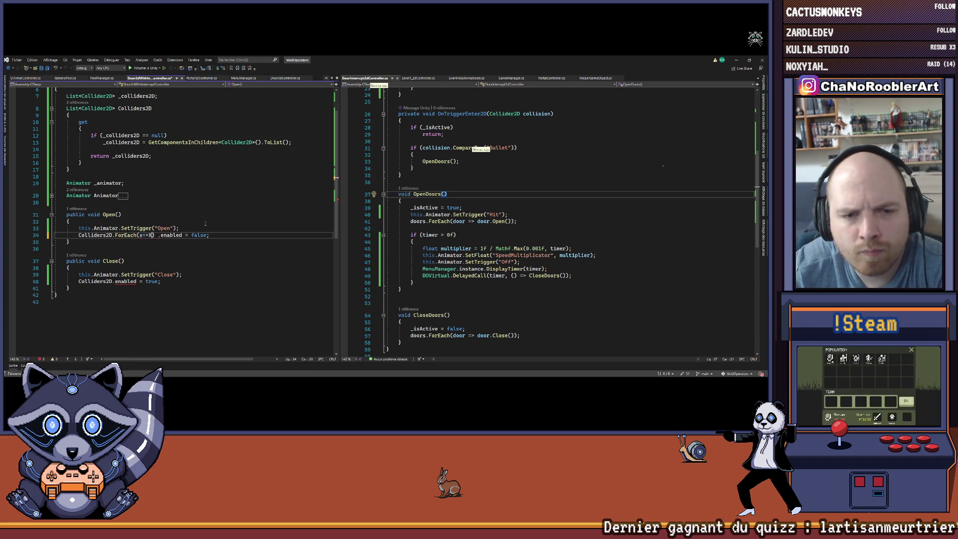
{"action": "type", "text": ".en"}
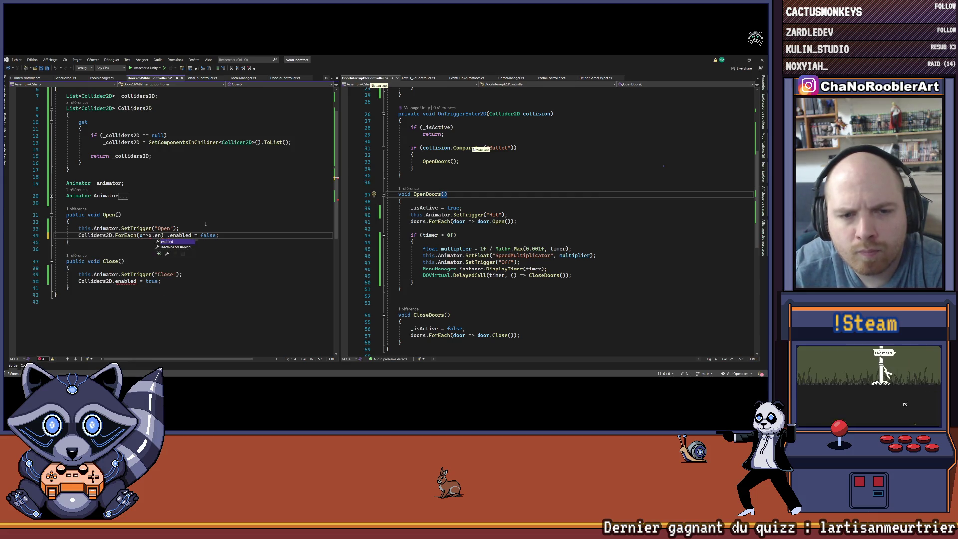
{"action": "type", "text": " ="}
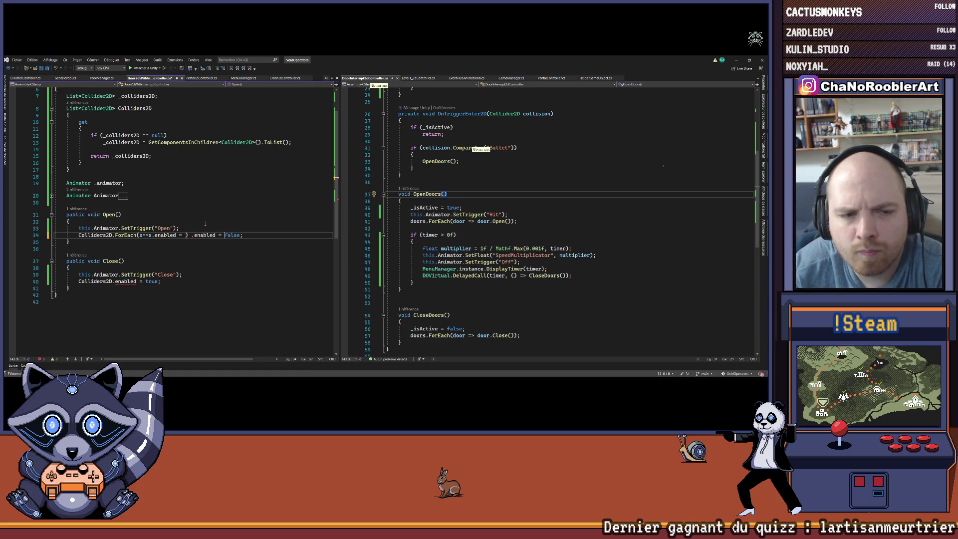
Finish Open's line as Colliders2D.ForEach(x => x.enabled = false);.
{"action": "key", "text": "ctrl+Delete"}
{"action": "key", "text": "BackSpace"}
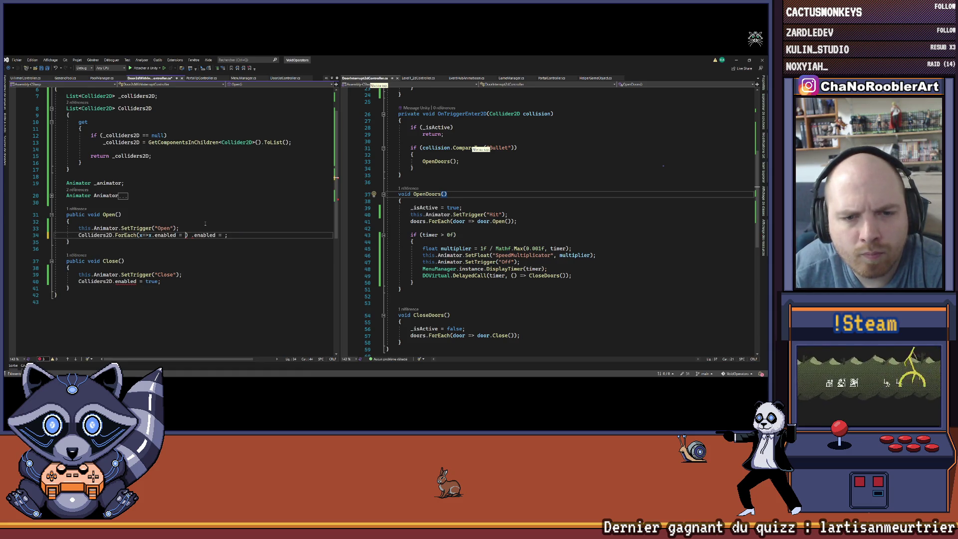
{"action": "type", "text": "false"}
{"action": "key", "text": "shift+End"}
{"action": "type", "text": ";"}
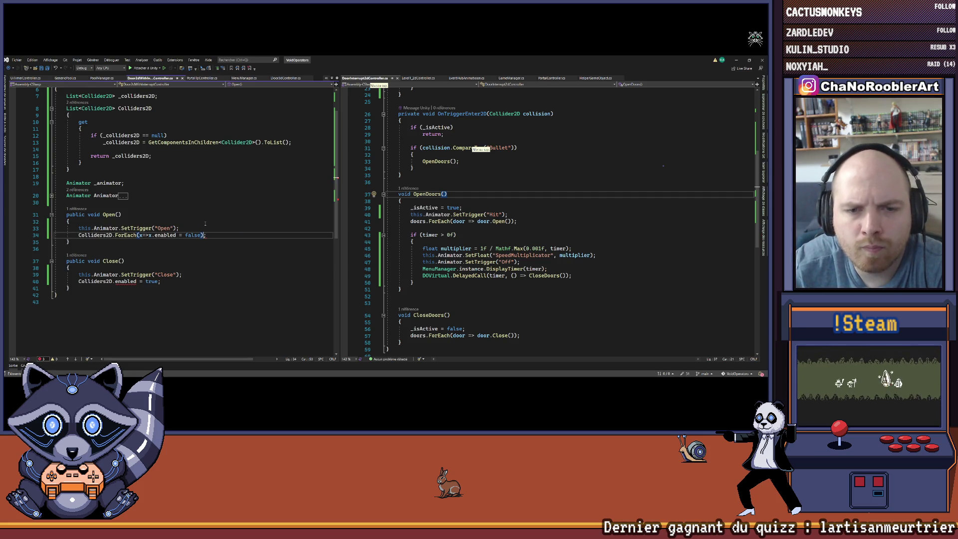
Replace Close's collider line with the same ForEach call using true.
{"action": "scroll", "coordinate": [200, 194], "scroll_direction": "down", "scroll_amount": 2}
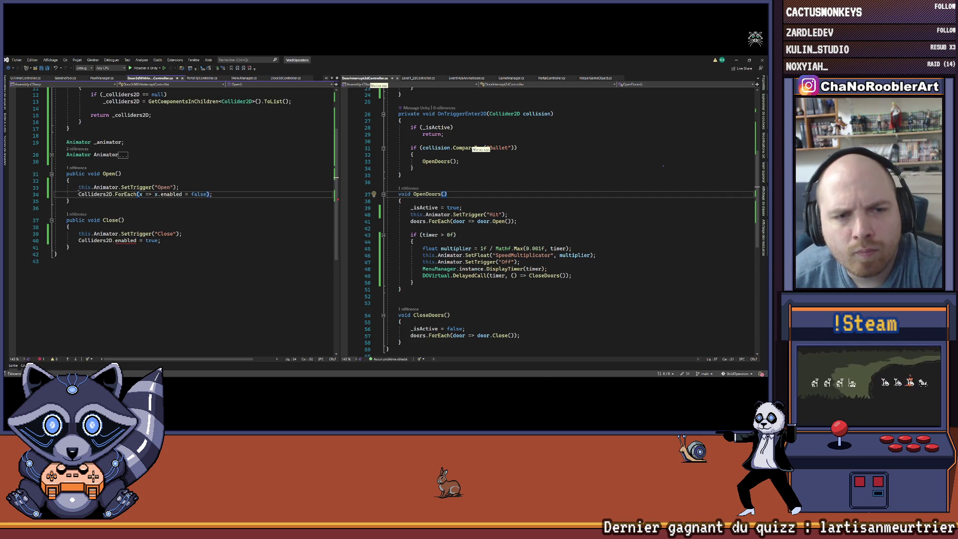
{"action": "left_click", "coordinate": [254, 193]}
{"action": "key", "text": "shift+Home"}
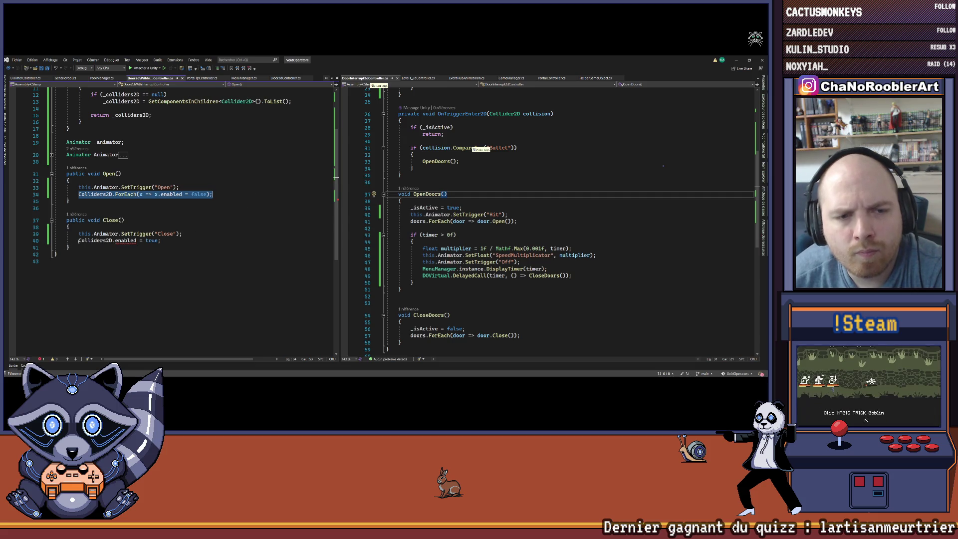
{"action": "key", "text": "ctrl+c"}
{"action": "left_click_drag", "start_coordinate": [78, 240], "coordinate": [163, 242]}
{"action": "key", "text": "ctrl+v"}
{"action": "double_click", "coordinate": [200, 241]}
{"action": "type", "text": "true"}
{"action": "key", "text": "Up"}
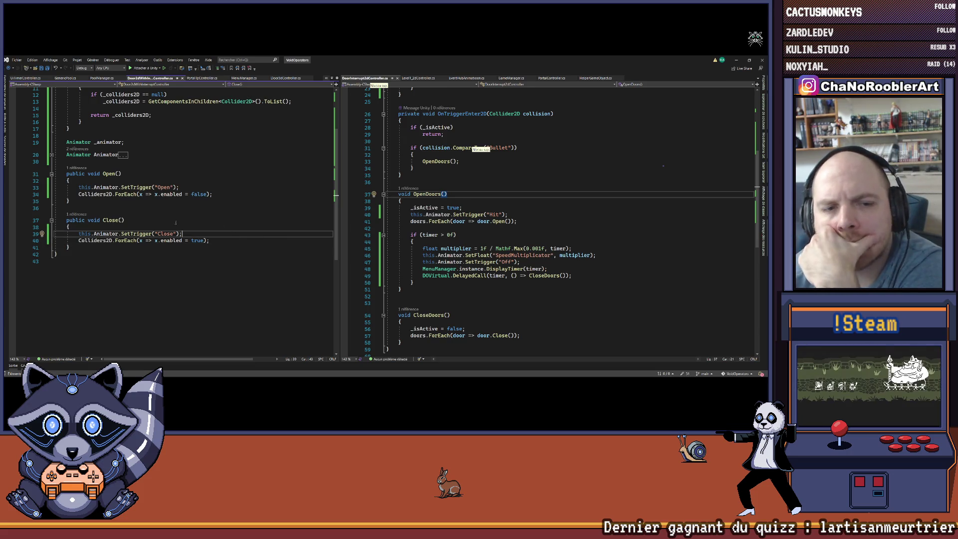
Prefix both ForEach lines with 'this.' and return to the Unity editor.
{"action": "left_click", "coordinate": [79, 195]}
{"action": "type", "text": "this."}
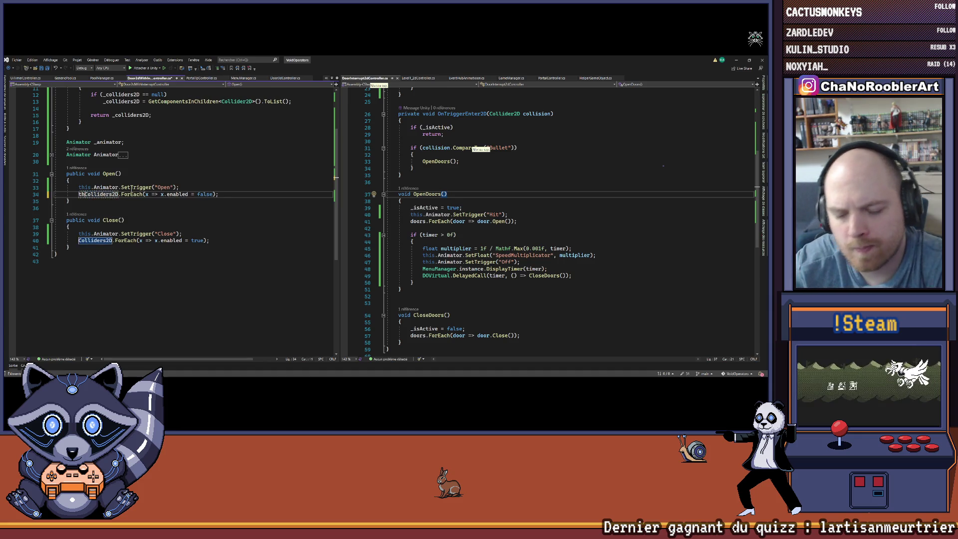
{"action": "left_click", "coordinate": [79, 240]}
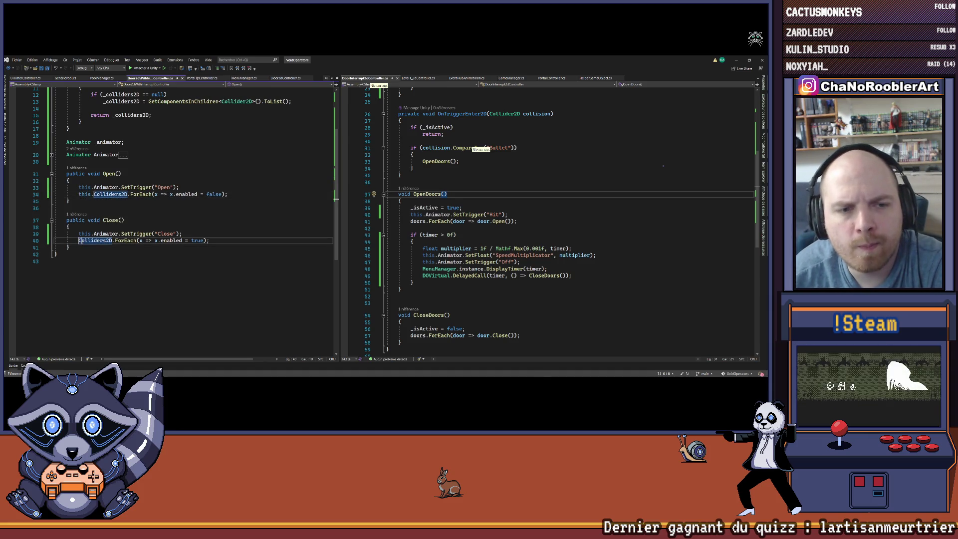
{"action": "type", "text": "this."}
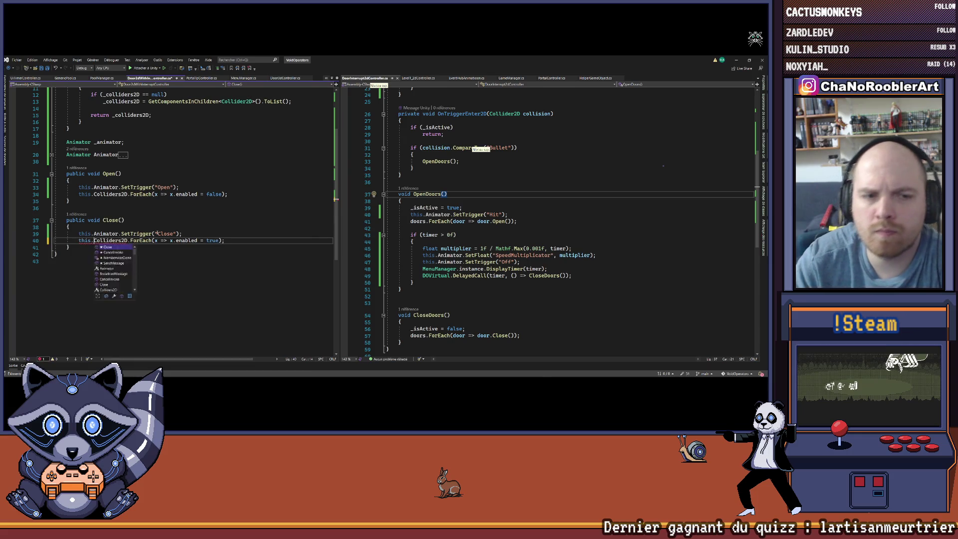
{"action": "left_click", "coordinate": [209, 161]}
{"action": "scroll", "coordinate": [208, 152], "scroll_direction": "up", "scroll_amount": 1}
{"action": "scroll", "coordinate": [208, 152], "scroll_direction": "up", "scroll_amount": 3}
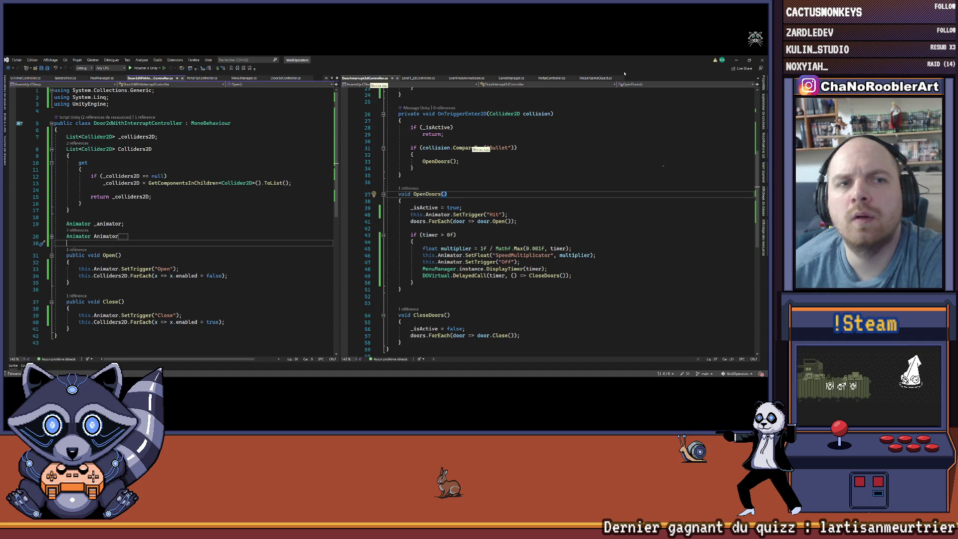
{"action": "left_click", "coordinate": [735, 60]}
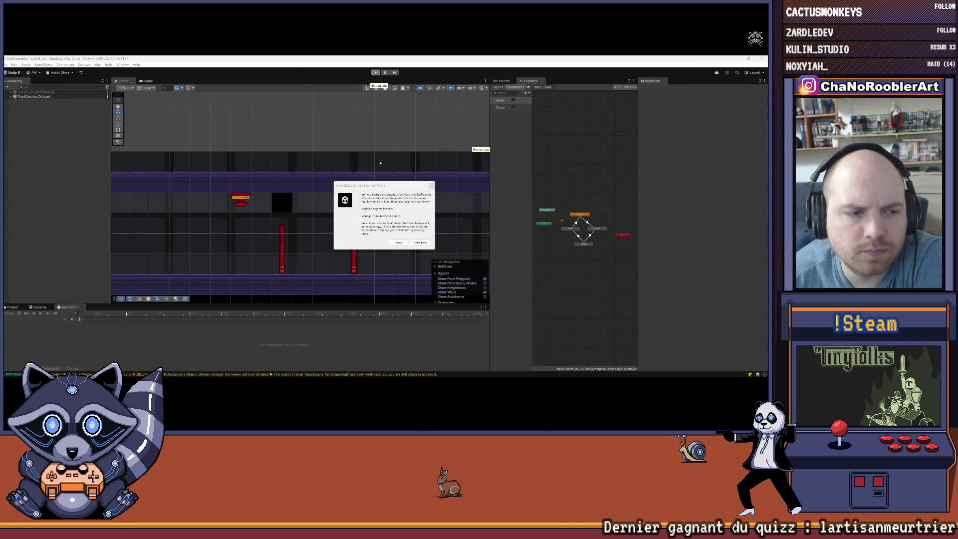
Dismiss the Play Mode save prompt, enlarge the bottom panel, and start Play mode.
{"action": "left_click", "coordinate": [431, 185]}
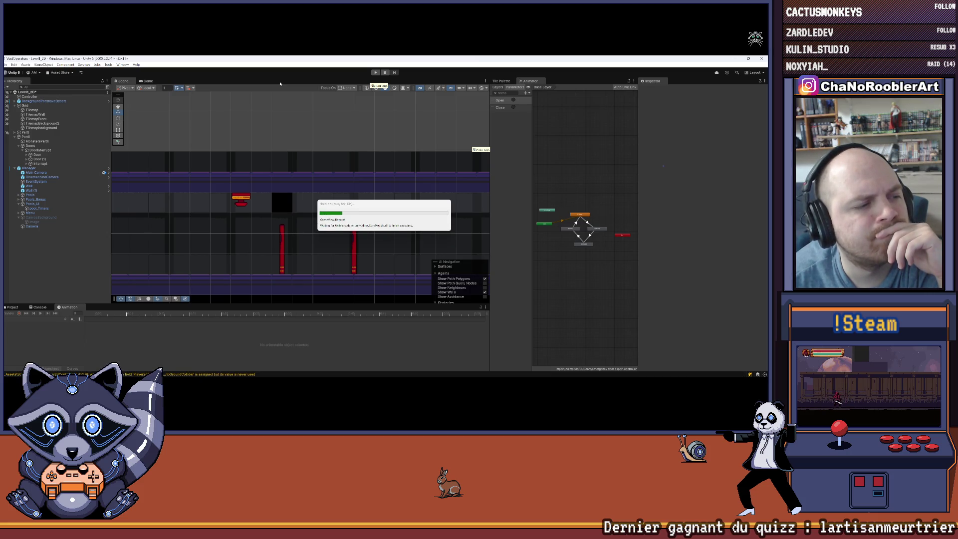
{"action": "left_click_drag", "start_coordinate": [322, 305], "coordinate": [322, 278]}
{"action": "key", "text": "ctrl+p"}
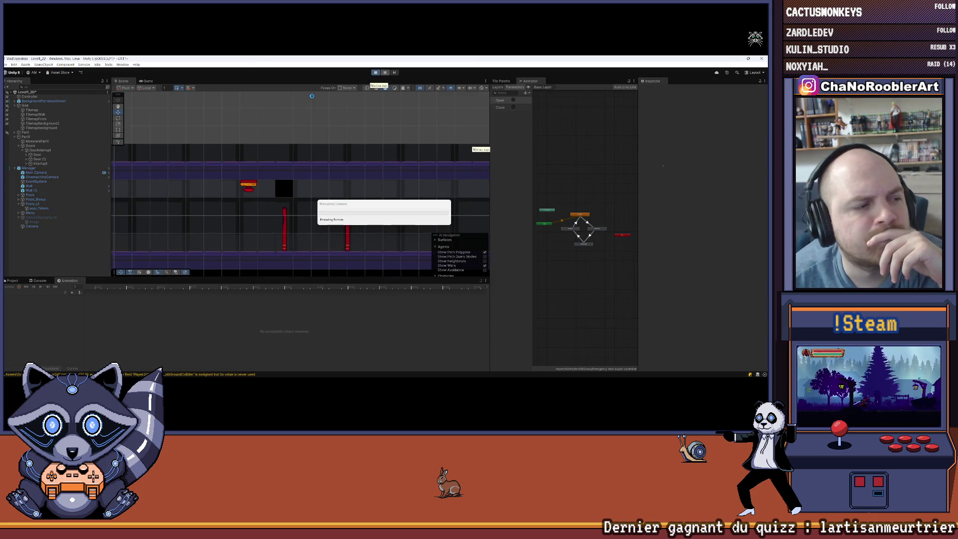
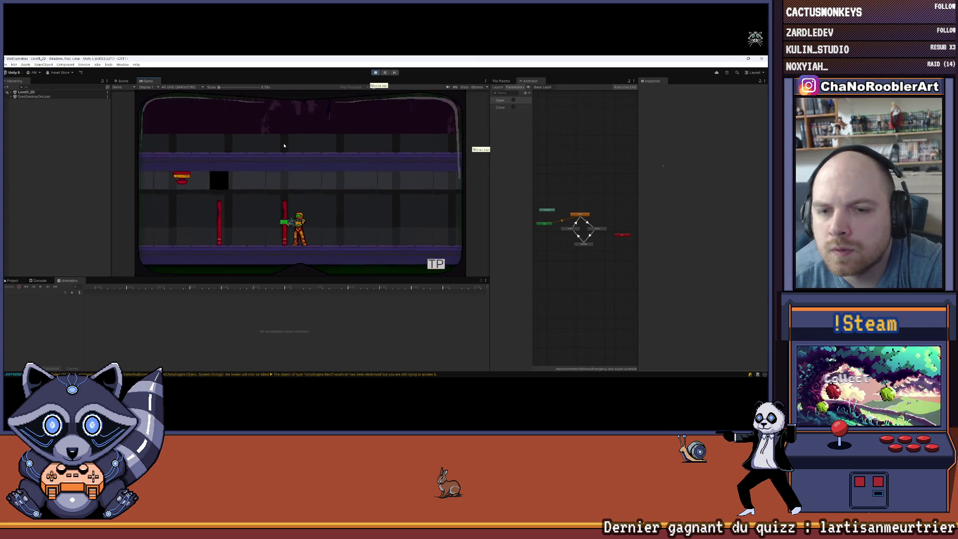
Exit Play mode, discard the save prompt, save the scene via File, and heighten the Project panel.
{"action": "left_click", "coordinate": [376, 73]}
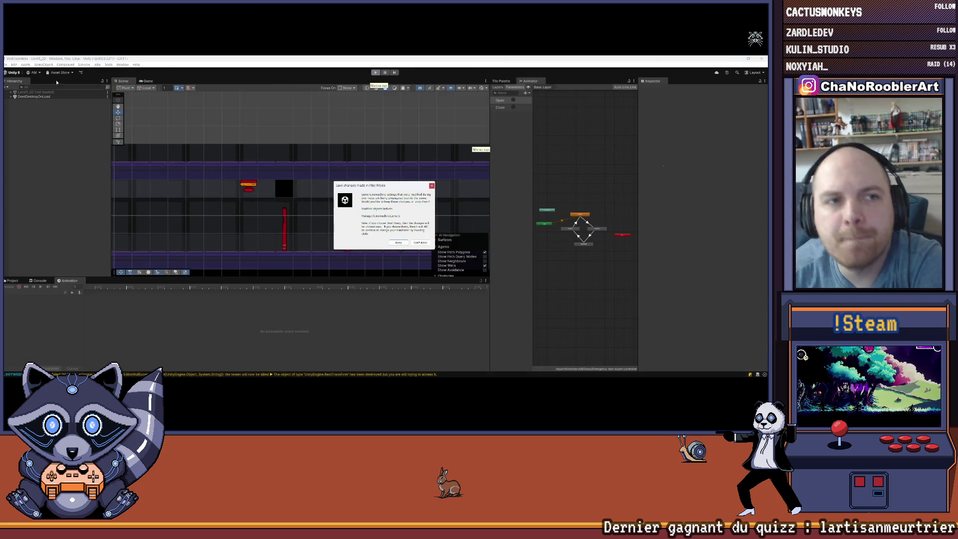
{"action": "left_click", "coordinate": [432, 186]}
{"action": "left_click", "coordinate": [6, 64]}
{"action": "left_click", "coordinate": [16, 92]}
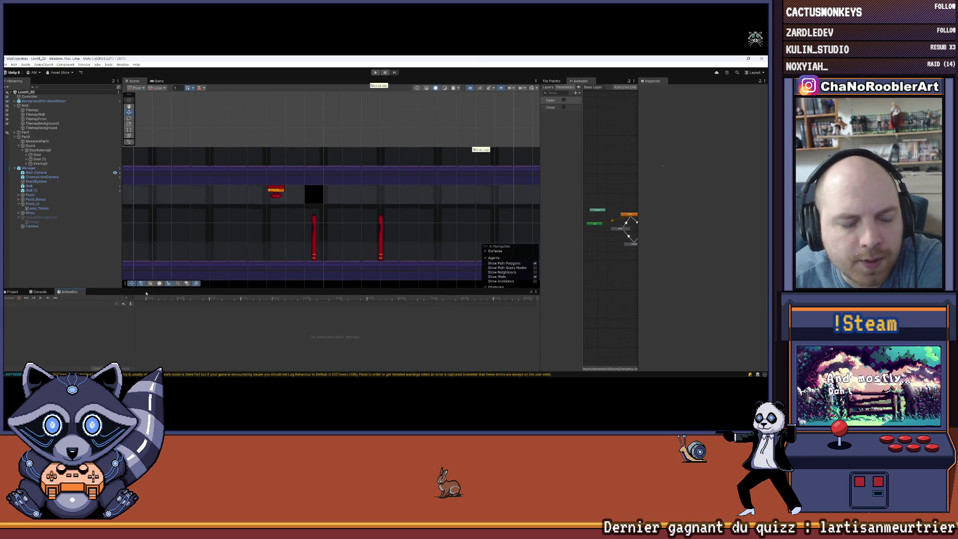
{"action": "left_click_drag", "start_coordinate": [209, 289], "coordinate": [209, 248]}
Expand and collapse the Celebration sprite's frame list in the Project panel.
{"action": "left_click", "coordinate": [120, 282]}
{"action": "left_click", "coordinate": [120, 282]}
{"action": "left_click", "coordinate": [120, 281]}
{"action": "left_click", "coordinate": [121, 282]}
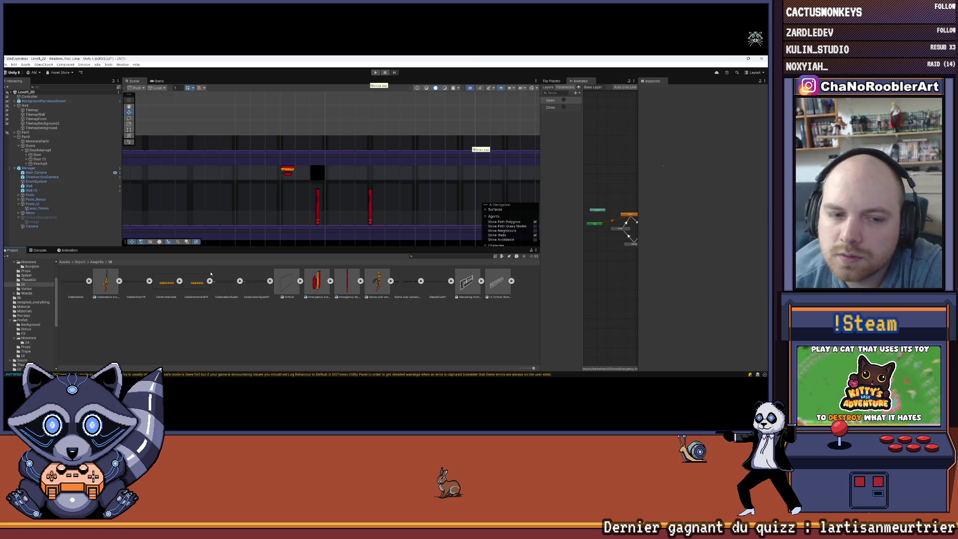
Go up to the Import folder, open its UI folder, and select the IconeTimerDoor icon.
{"action": "scroll", "coordinate": [48, 289], "scroll_direction": "up", "scroll_amount": 3}
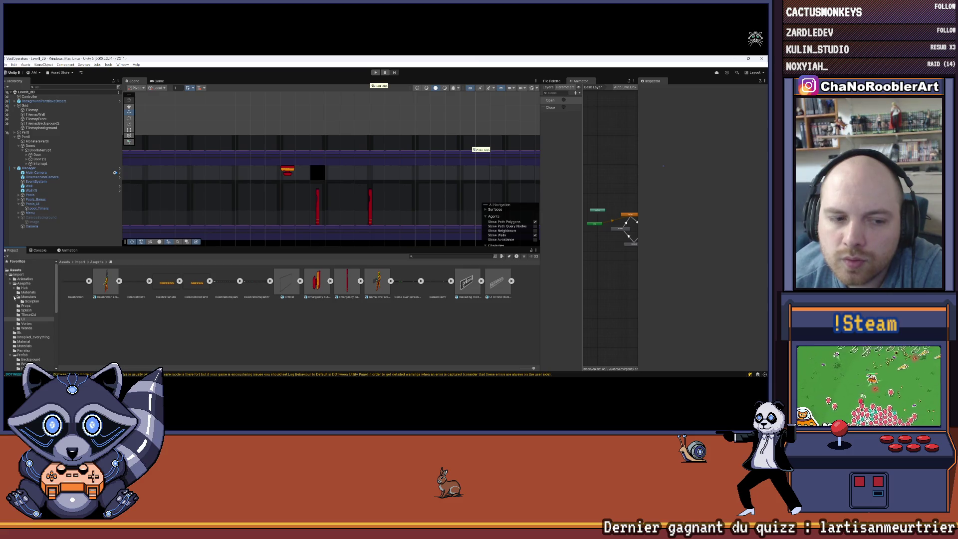
{"action": "left_click", "coordinate": [80, 262]}
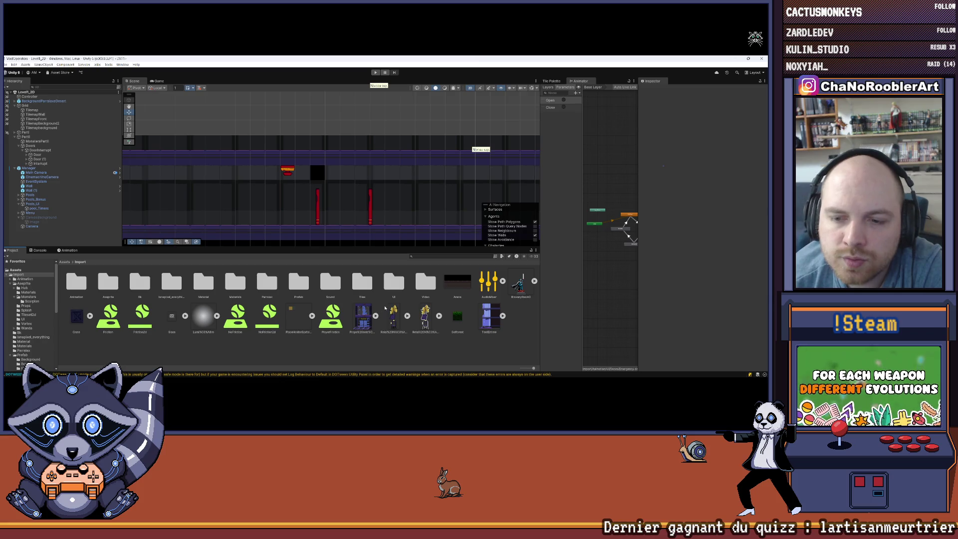
{"action": "double_click", "coordinate": [388, 286]}
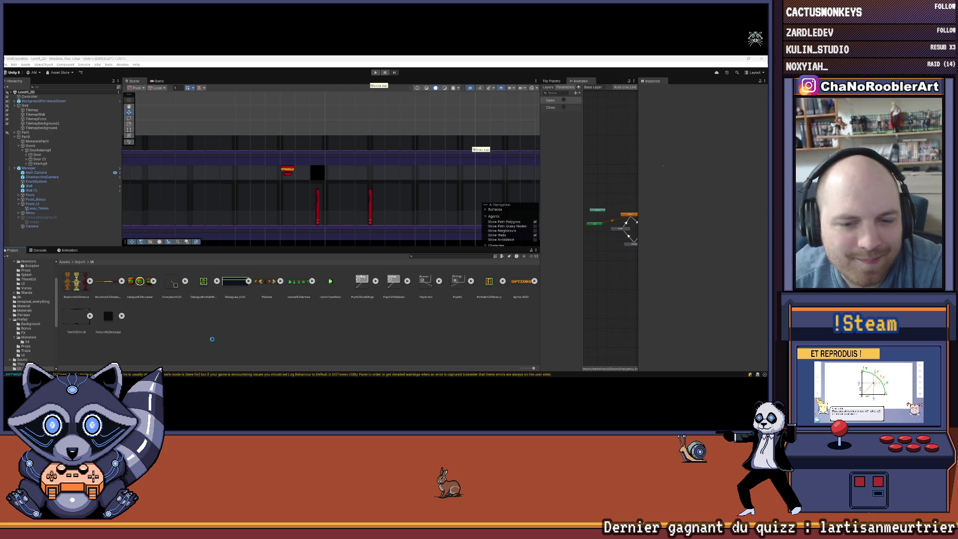
{"action": "left_click", "coordinate": [330, 281]}
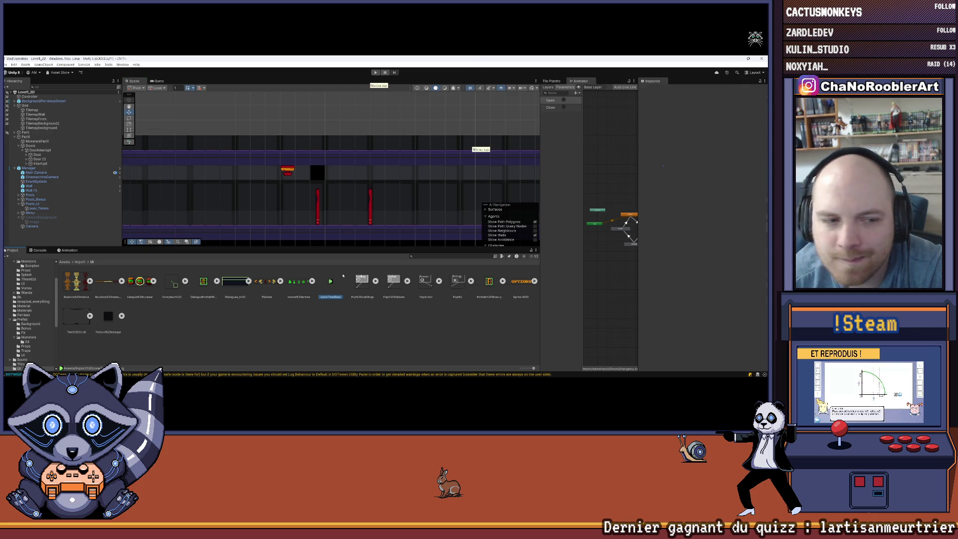
Import IconeTimerDoor as Sprite (2D and UI): 12 pixels per unit, Point filter, 8192 max size, no compression.
{"action": "left_click", "coordinate": [723, 107]}
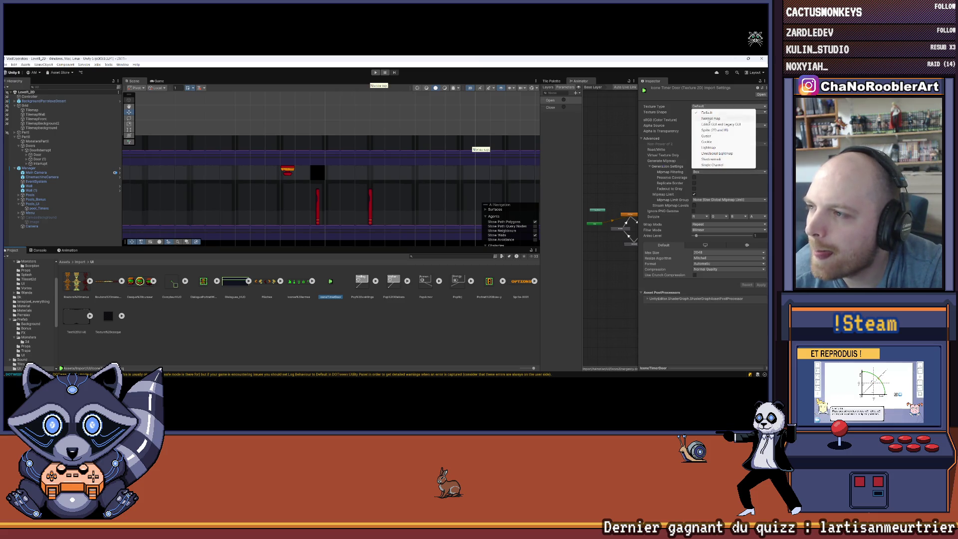
{"action": "left_click", "coordinate": [713, 133]}
{"action": "left_click", "coordinate": [719, 126]}
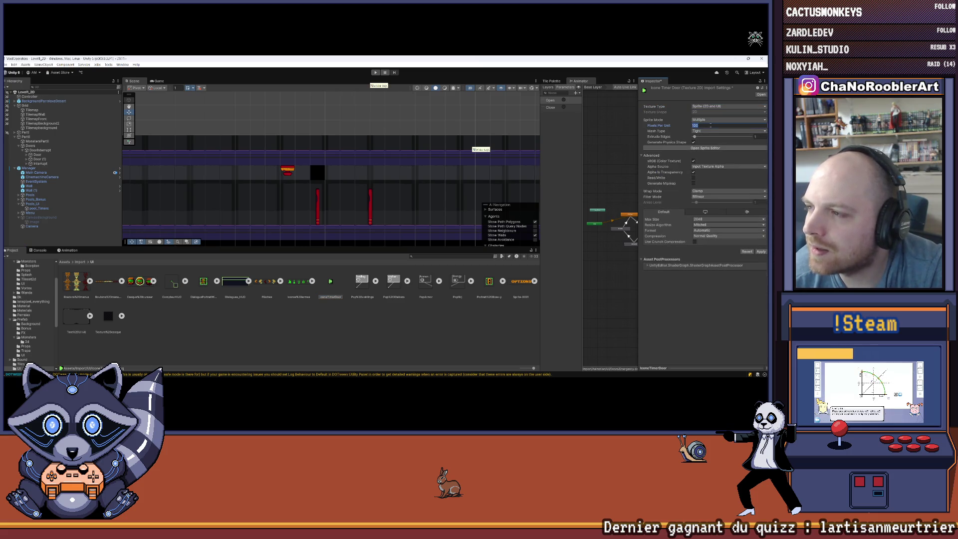
{"action": "type", "text": "12"}
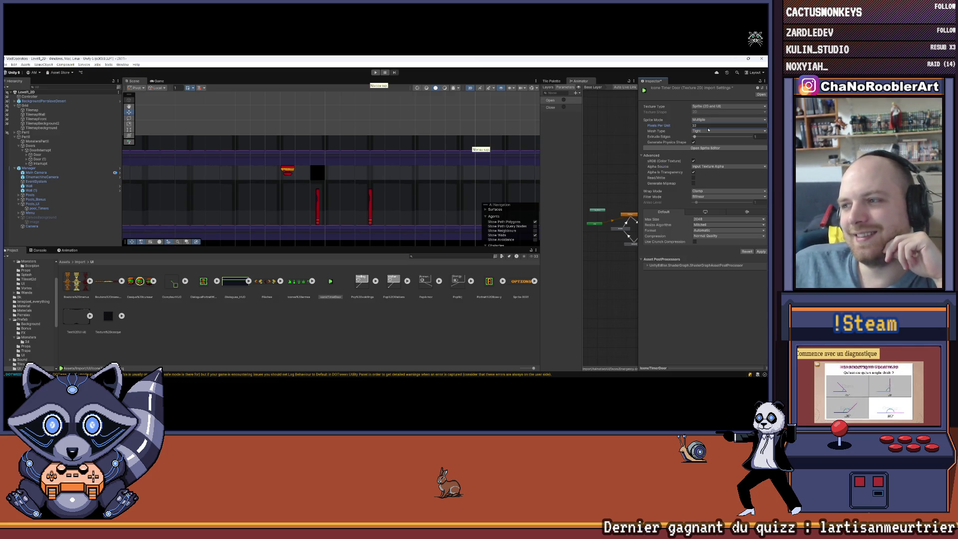
{"action": "left_click", "coordinate": [705, 196]}
{"action": "left_click", "coordinate": [704, 205]}
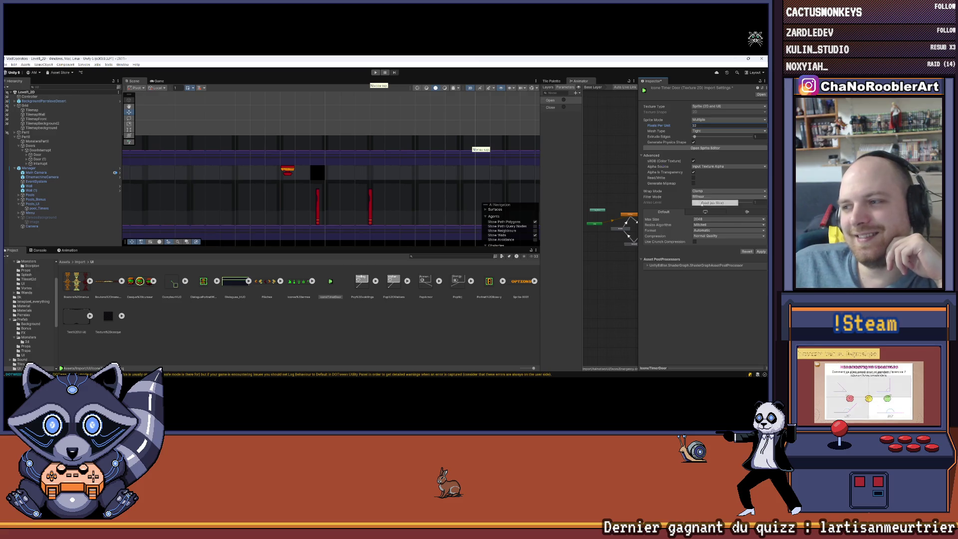
{"action": "left_click", "coordinate": [705, 219]}
{"action": "left_click", "coordinate": [708, 272]}
{"action": "left_click", "coordinate": [706, 236]}
{"action": "left_click", "coordinate": [707, 243]}
{"action": "left_click", "coordinate": [760, 246]}
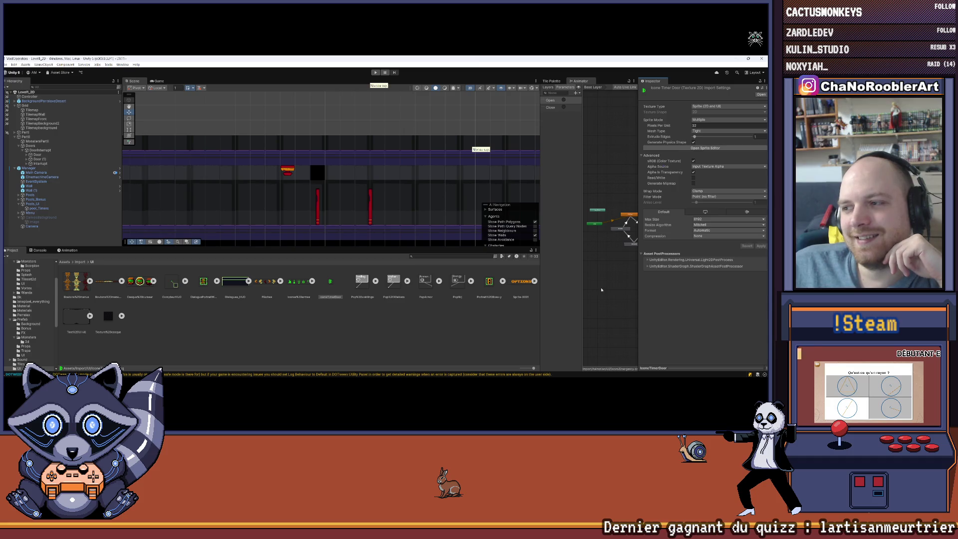
{"action": "left_click", "coordinate": [392, 341]}
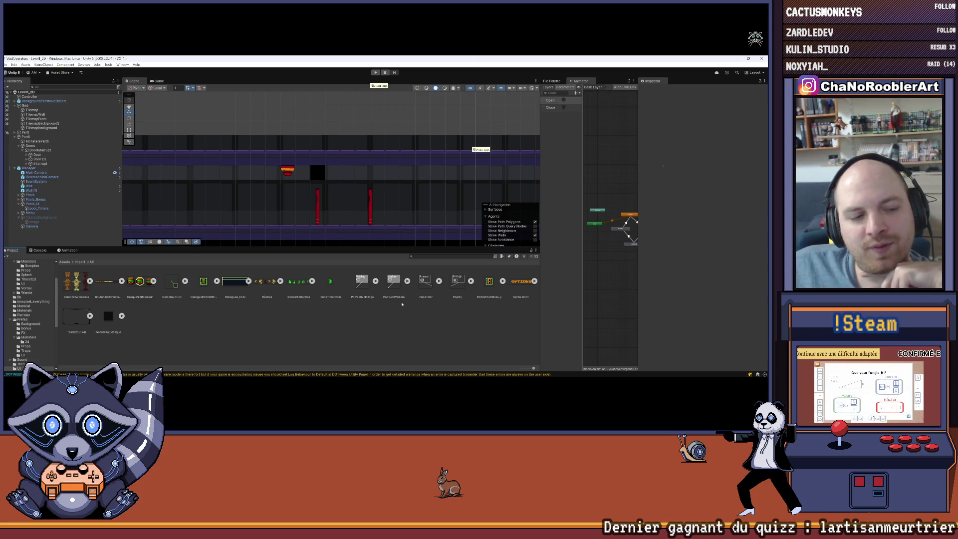
Select the Manager object in the Hierarchy to list its manager scripts in the Inspector.
{"action": "scroll", "coordinate": [30, 314], "scroll_direction": "up", "scroll_amount": 3}
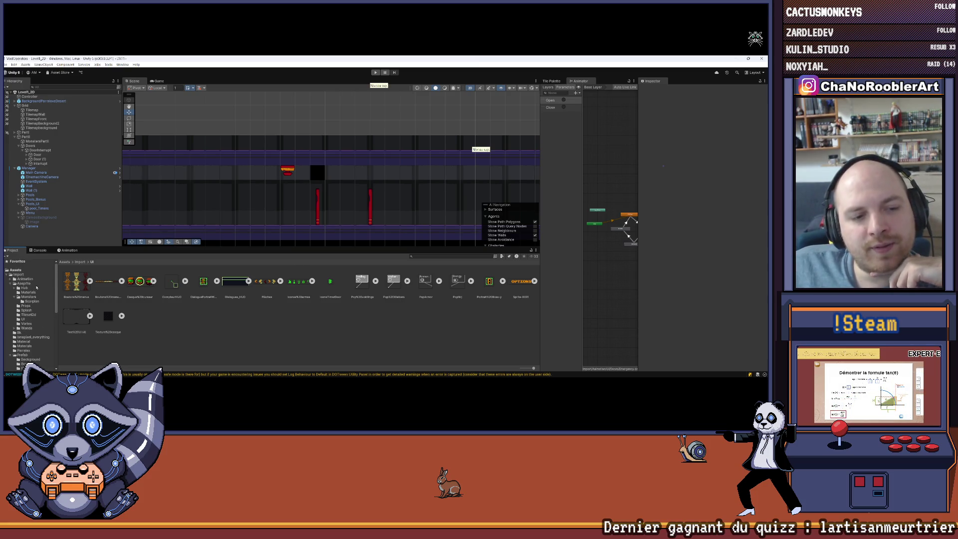
{"action": "left_click", "coordinate": [74, 169]}
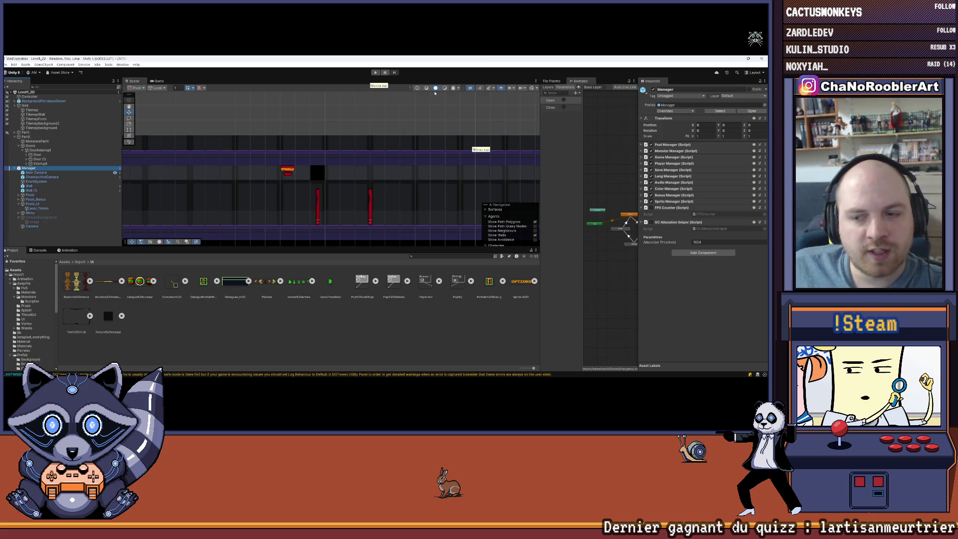
Expand the Manager's Sprite Manager component to review its bonus sprites, then open the SpriteManager script.
{"action": "left_click", "coordinate": [328, 282]}
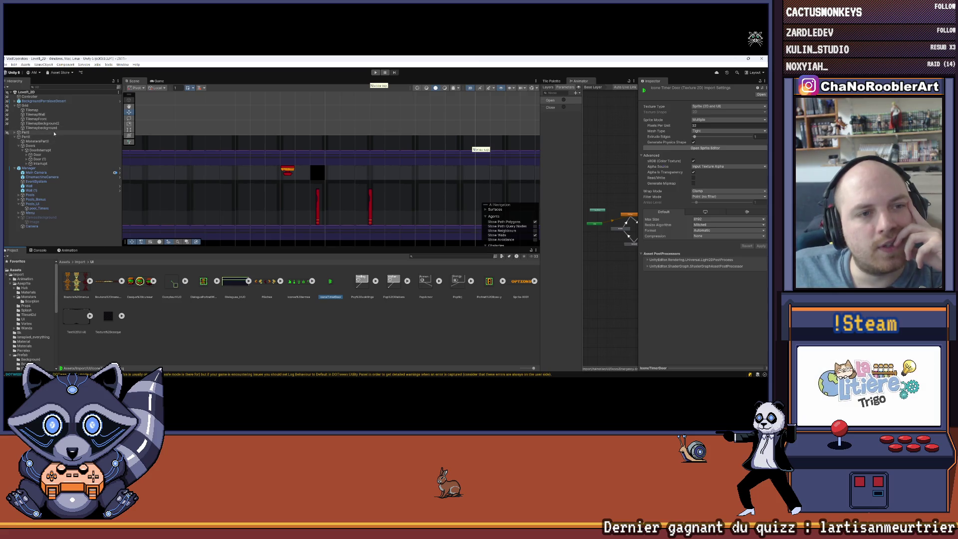
{"action": "left_click", "coordinate": [7, 65]}
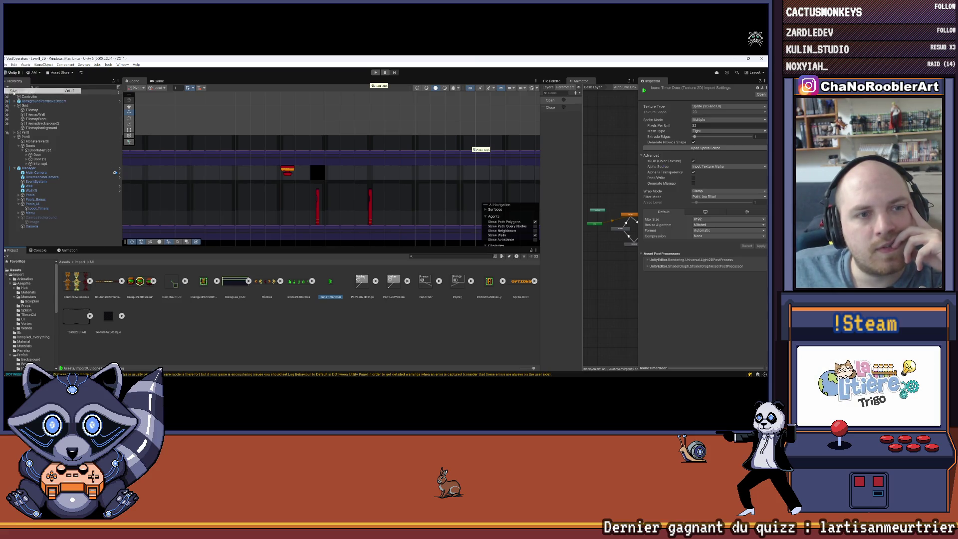
{"action": "key", "text": "Escape"}
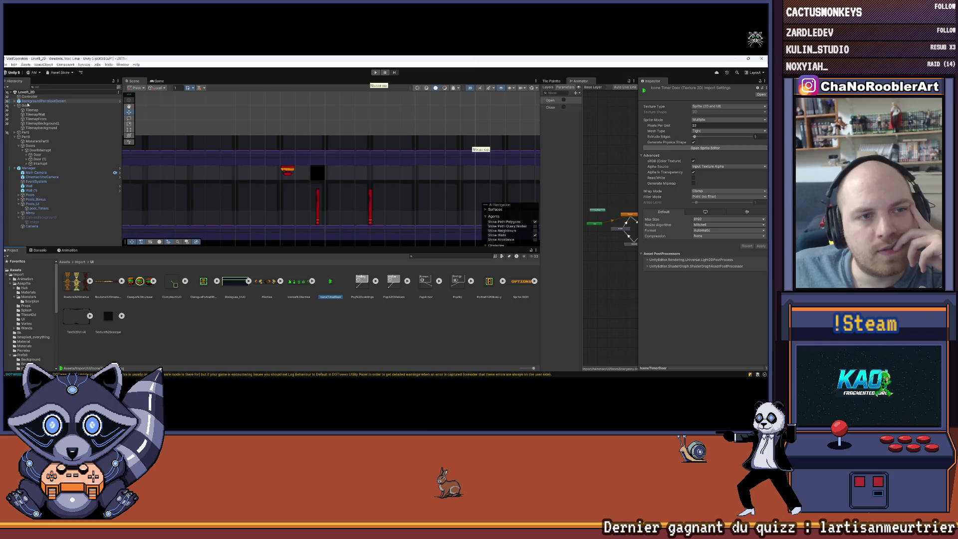
{"action": "left_click", "coordinate": [18, 146]}
{"action": "left_click", "coordinate": [29, 150]}
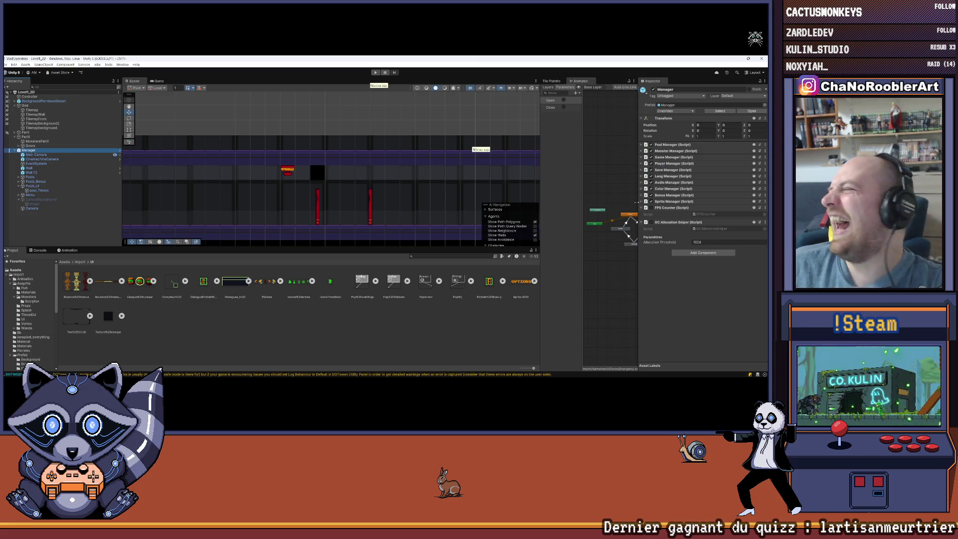
{"action": "left_click", "coordinate": [659, 201]}
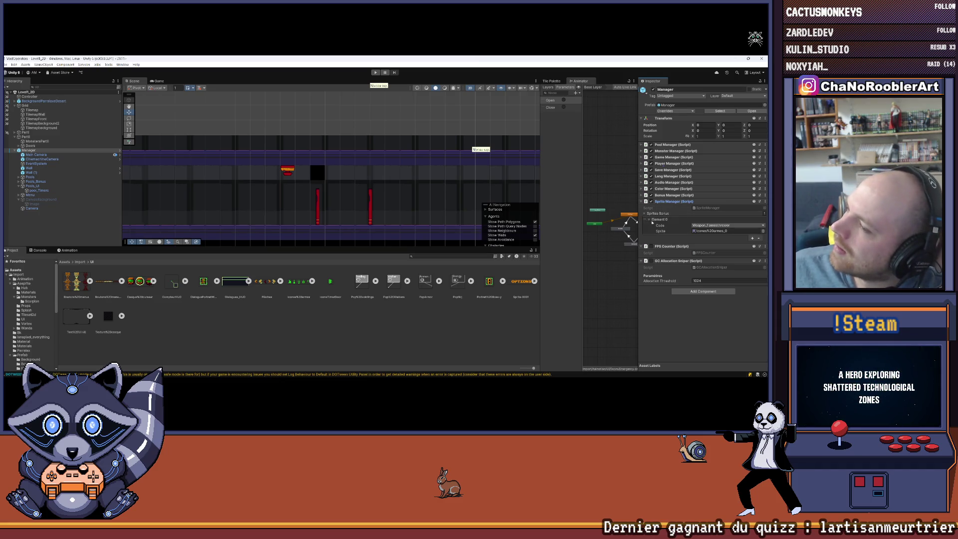
{"action": "left_click", "coordinate": [649, 220]}
{"action": "left_click", "coordinate": [702, 209]}
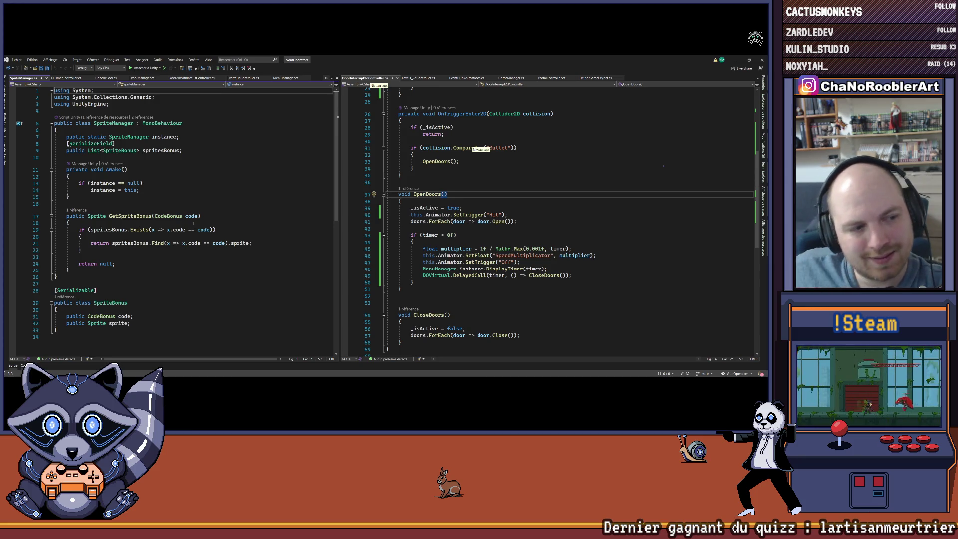
Add ui_TimerDoor = 200 to the CodeBonus enum in DataBonus.cs and save the file.
{"action": "left_click", "coordinate": [101, 316]}
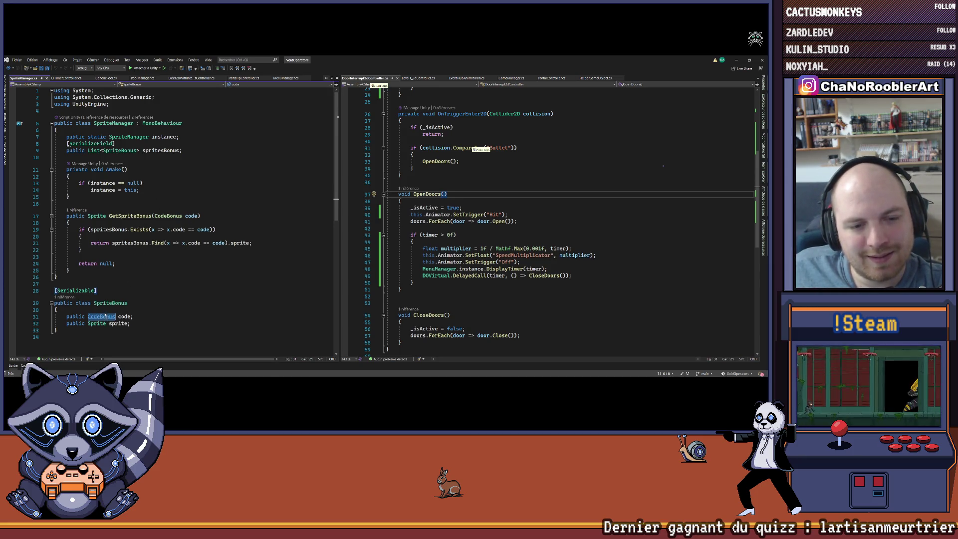
{"action": "key", "text": "F12"}
{"action": "left_click", "coordinate": [156, 215]}
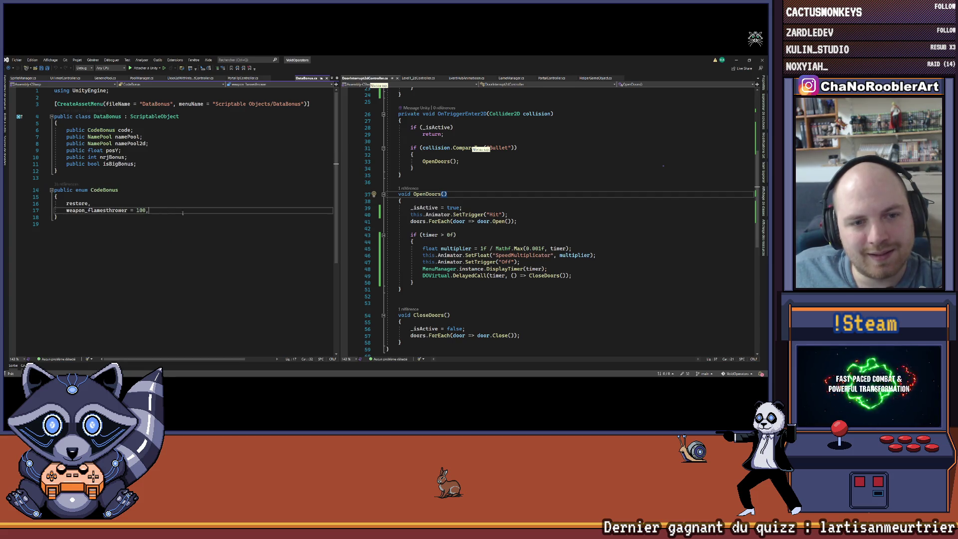
{"action": "key", "text": "Return"}
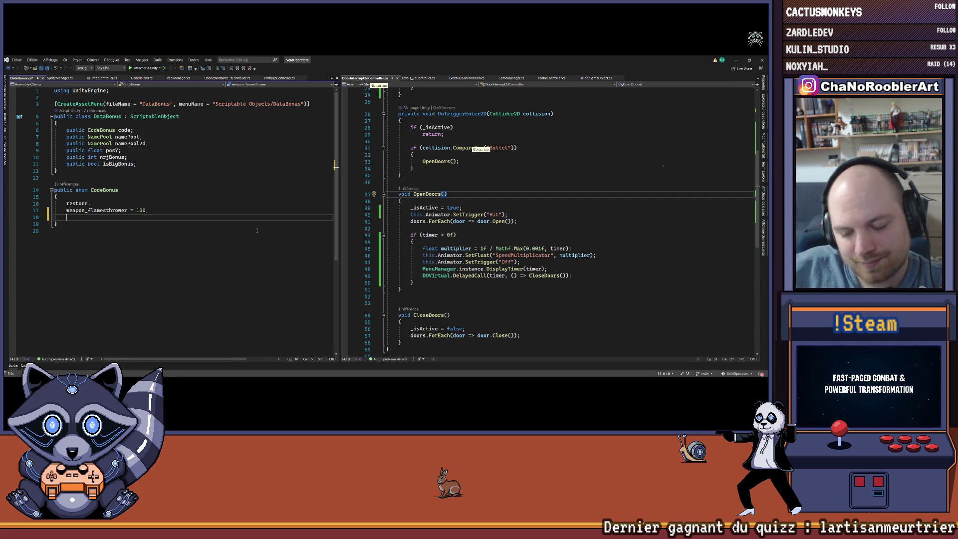
{"action": "type", "text": "ui"}
{"action": "key", "text": "BackSpace"}
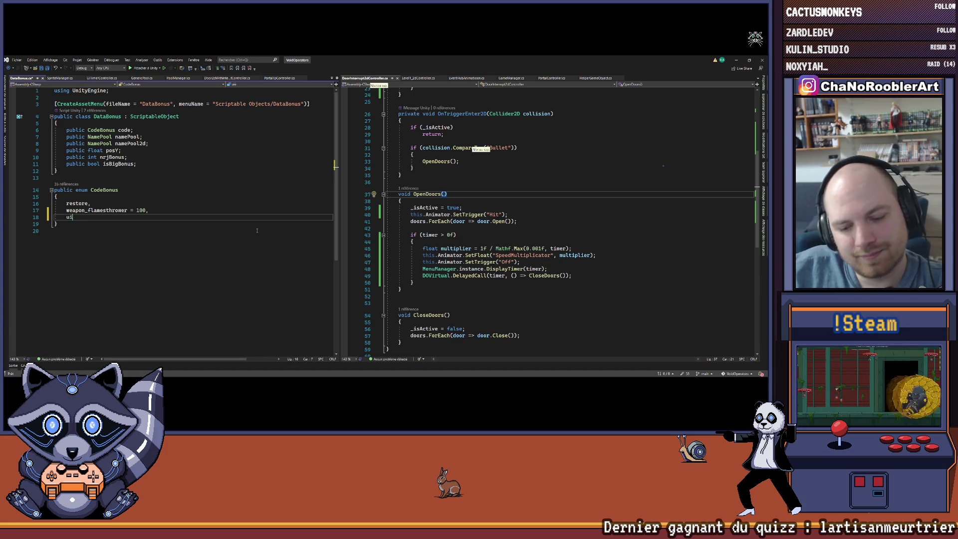
{"action": "type", "text": "_"}
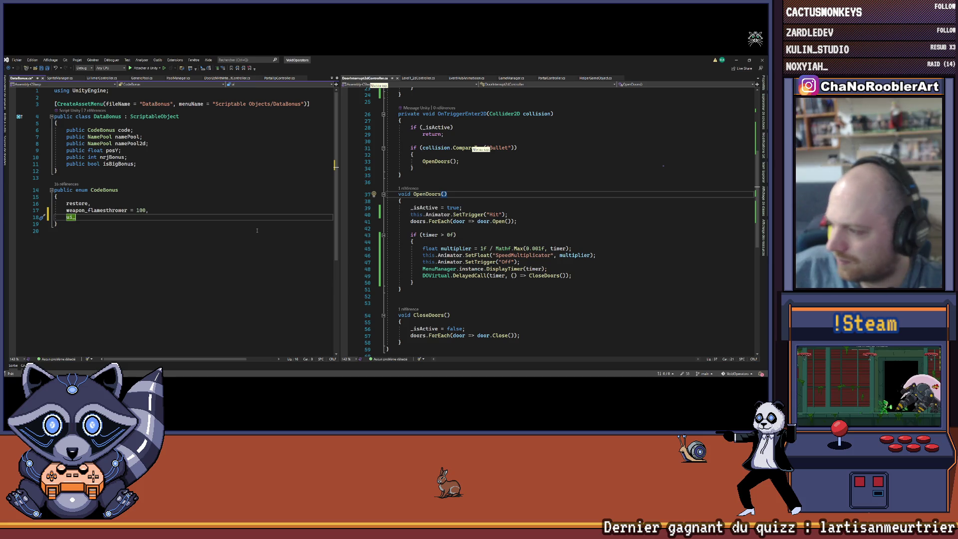
{"action": "type", "text": "Time"}
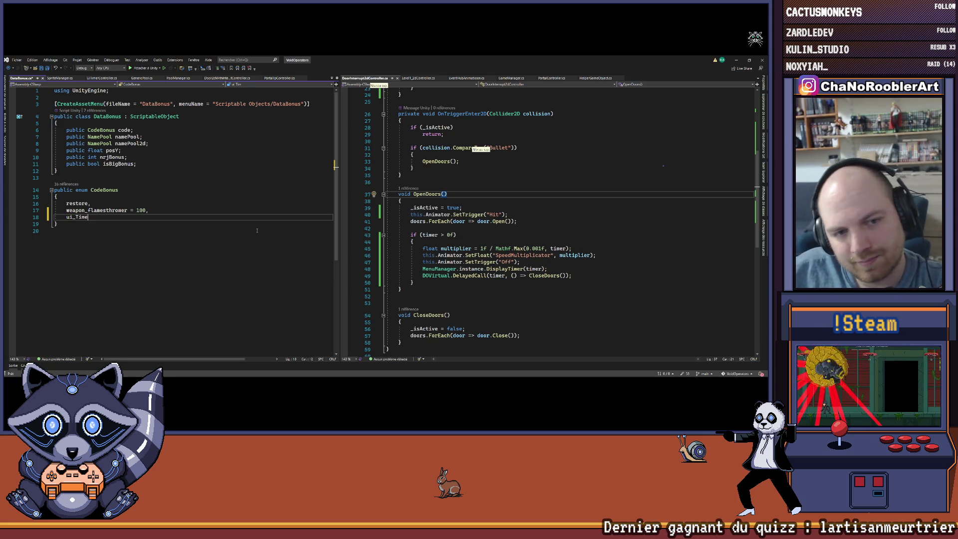
{"action": "type", "text": "rD"}
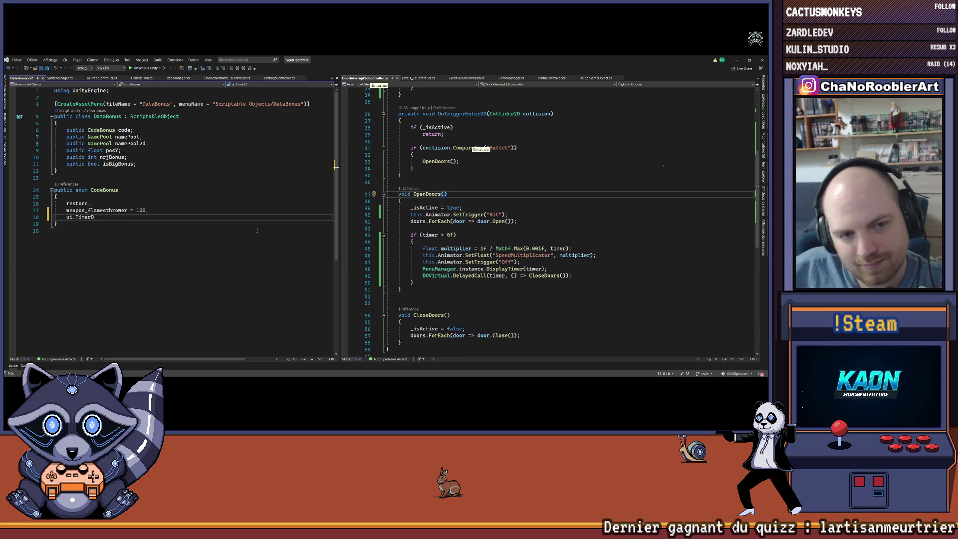
{"action": "type", "text": "oor = 200,"}
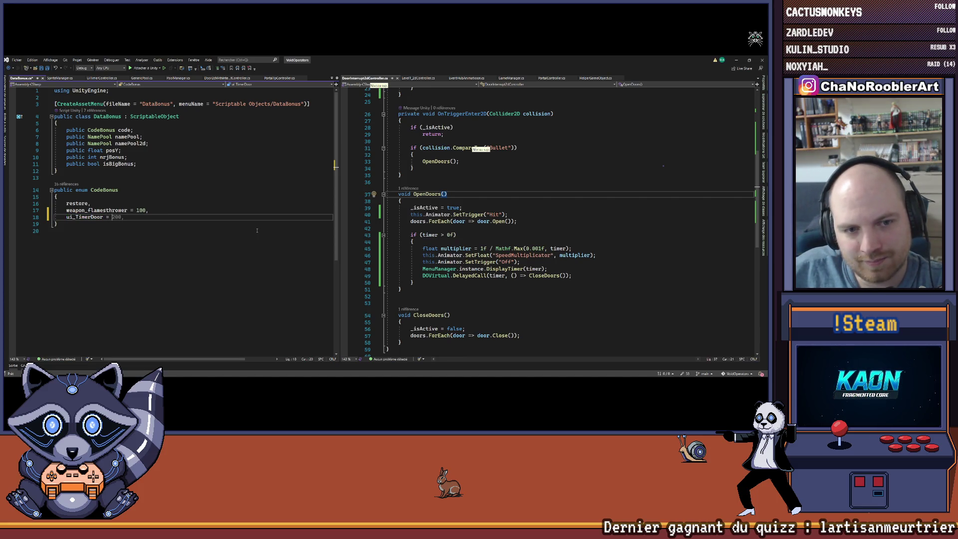
{"action": "key", "text": "ctrl+s"}
Return to the SpriteManager script, scroll through it, and minimize Visual Studio back to Unity.
{"action": "left_click", "coordinate": [104, 226]}
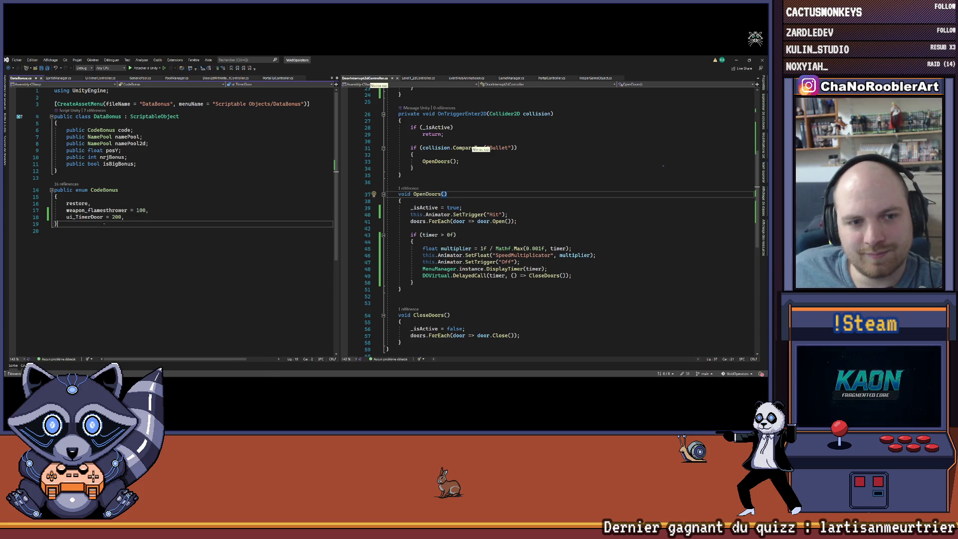
{"action": "key", "text": "ctrl+Tab"}
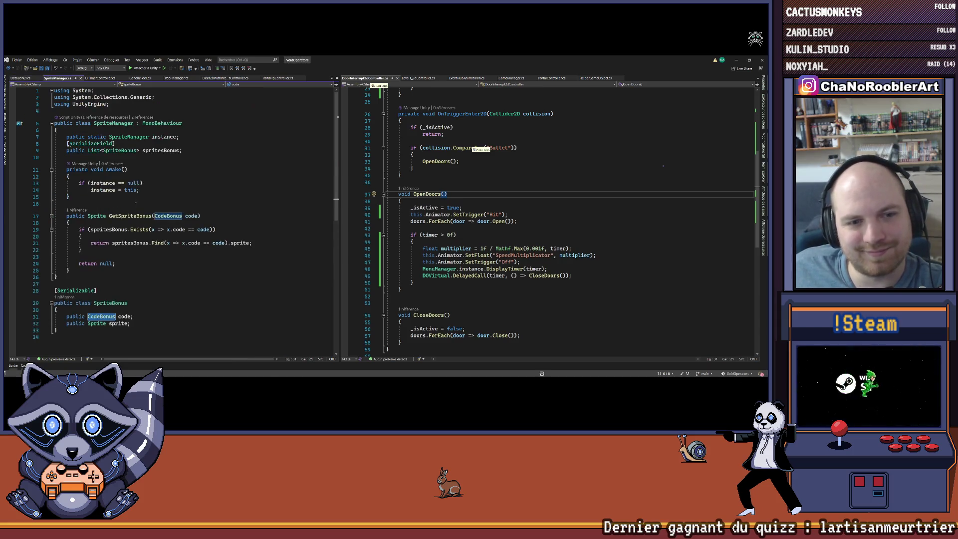
{"action": "scroll", "coordinate": [250, 160], "scroll_direction": "down", "scroll_amount": 1}
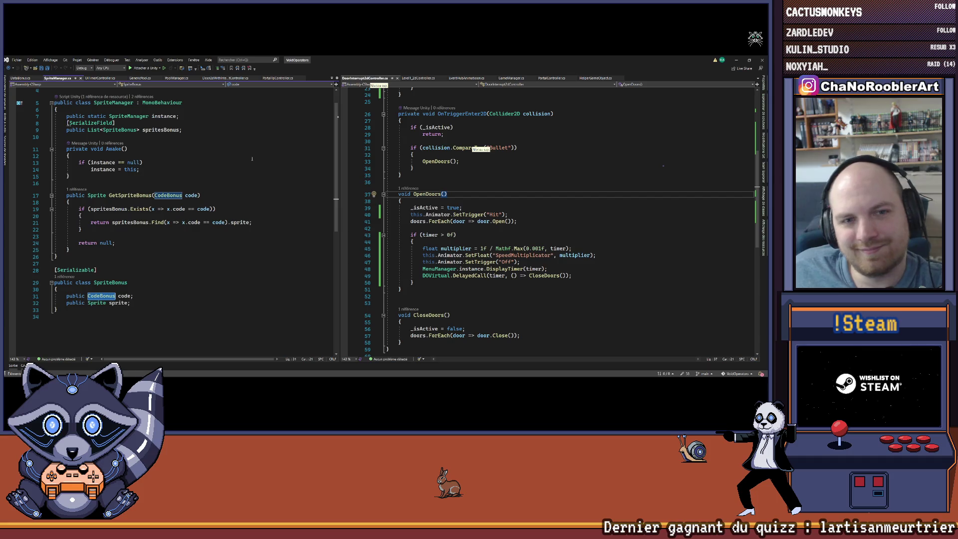
{"action": "left_click", "coordinate": [735, 59]}
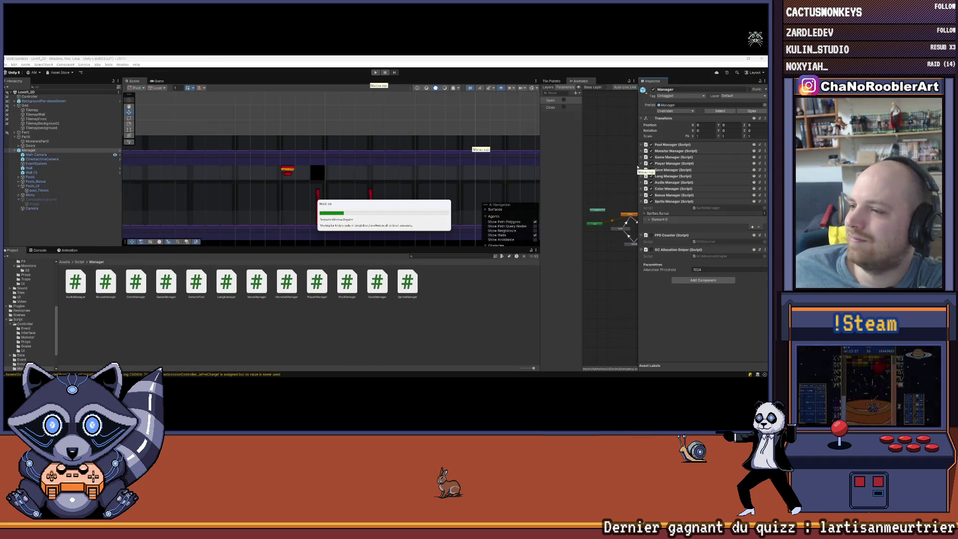
Add a second Sprites Bonus entry on the Manager and set its code to UI_Timer Door.
{"action": "left_click", "coordinate": [752, 226]}
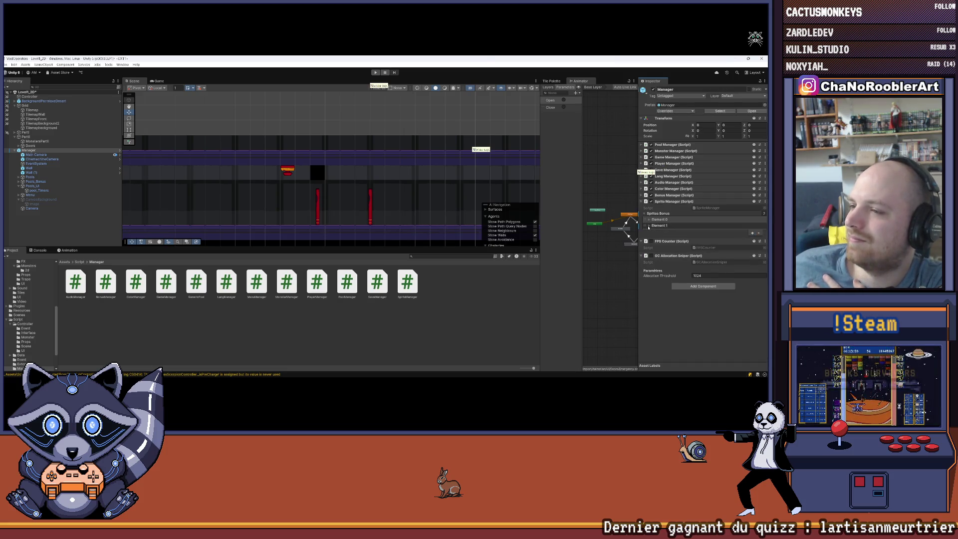
{"action": "left_click", "coordinate": [648, 225]}
{"action": "left_click", "coordinate": [704, 232]}
{"action": "left_click", "coordinate": [718, 249]}
Open the Import > UI asset folder and select the pool_Timers object.
{"action": "scroll", "coordinate": [29, 309], "scroll_direction": "up", "scroll_amount": 10}
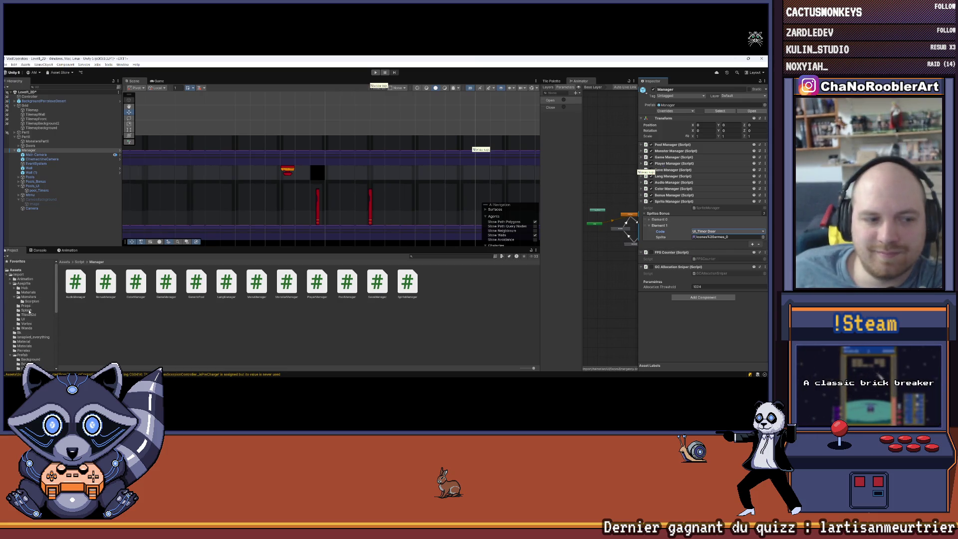
{"action": "left_click", "coordinate": [26, 274]}
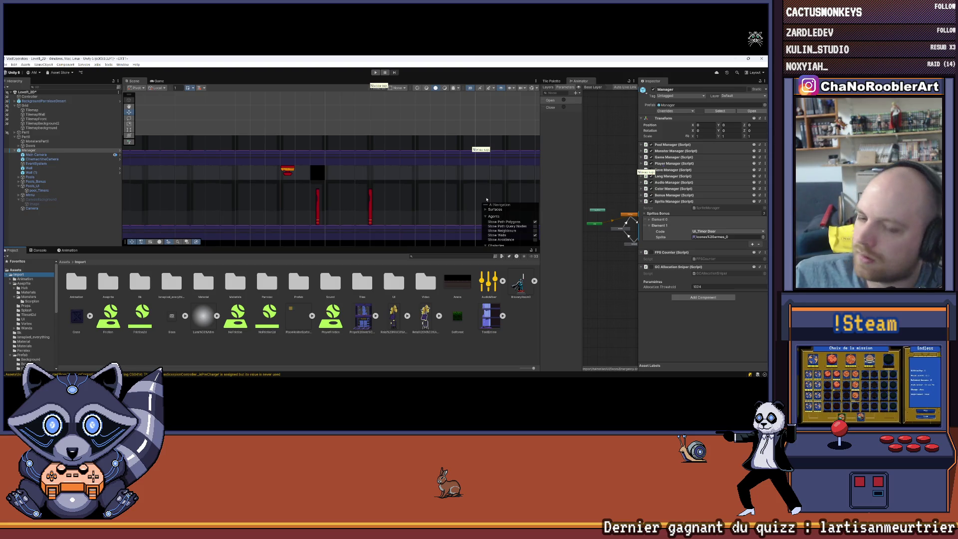
{"action": "double_click", "coordinate": [385, 287]}
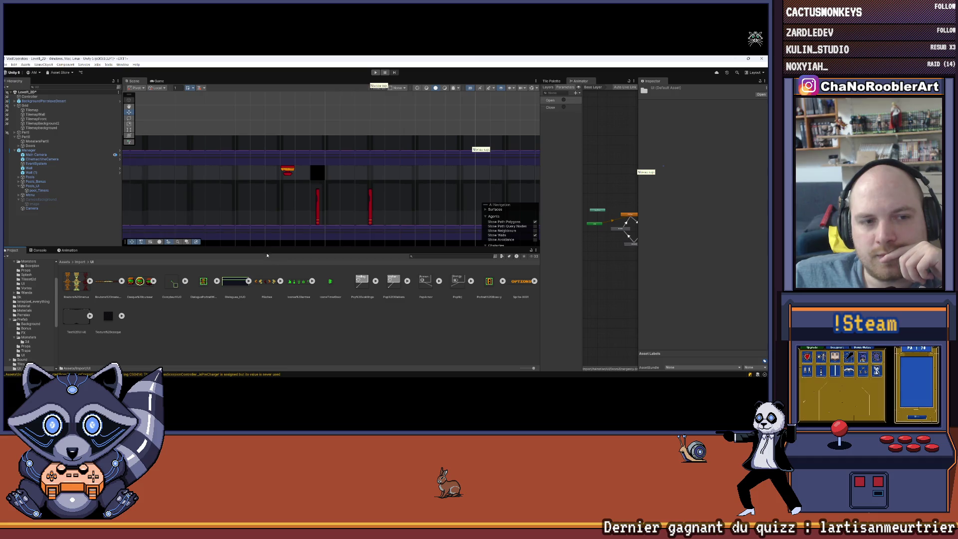
{"action": "left_click", "coordinate": [47, 190]}
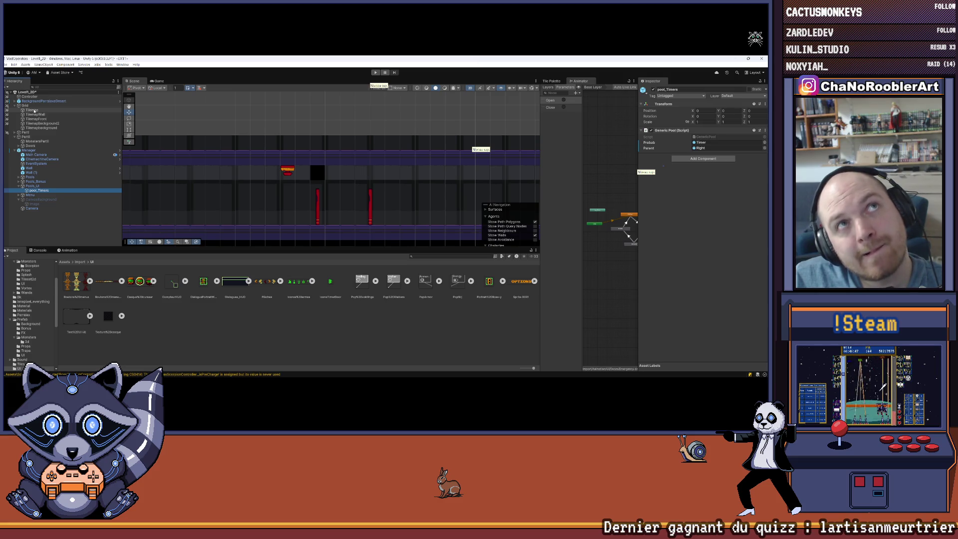
Try dragging the IconeTimerDoor image into the UI_Timer Door entry's sprite field.
{"action": "left_click", "coordinate": [31, 151]}
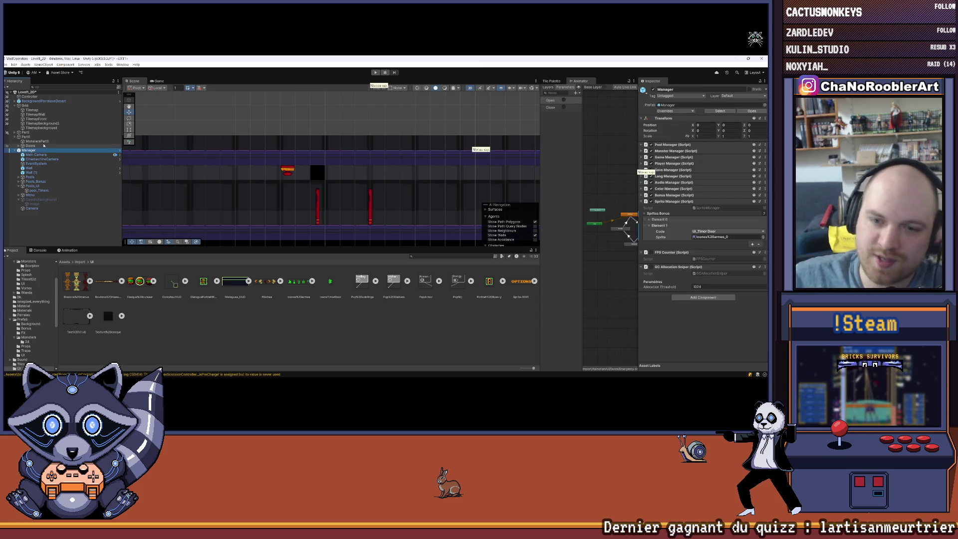
{"action": "left_click_drag", "start_coordinate": [330, 282], "coordinate": [706, 237]}
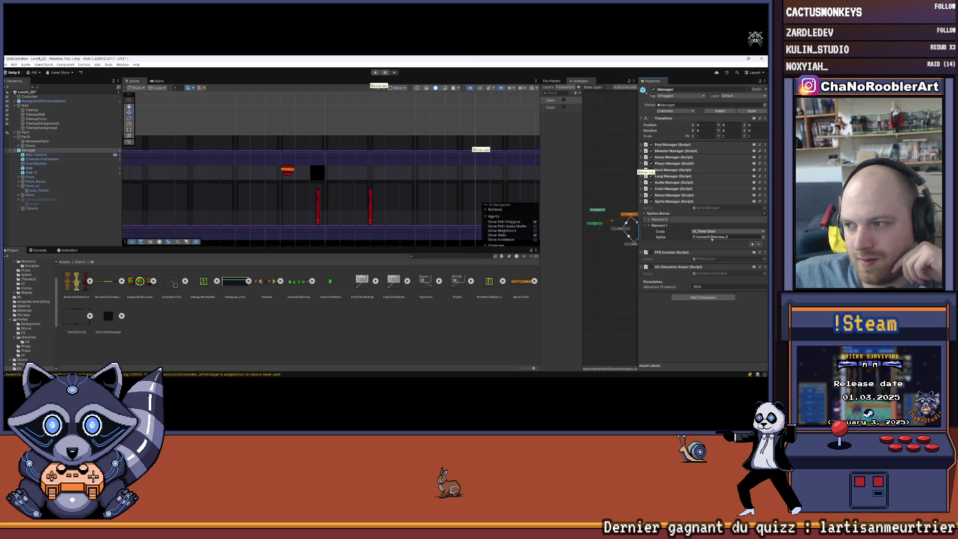
{"action": "left_click", "coordinate": [329, 282]}
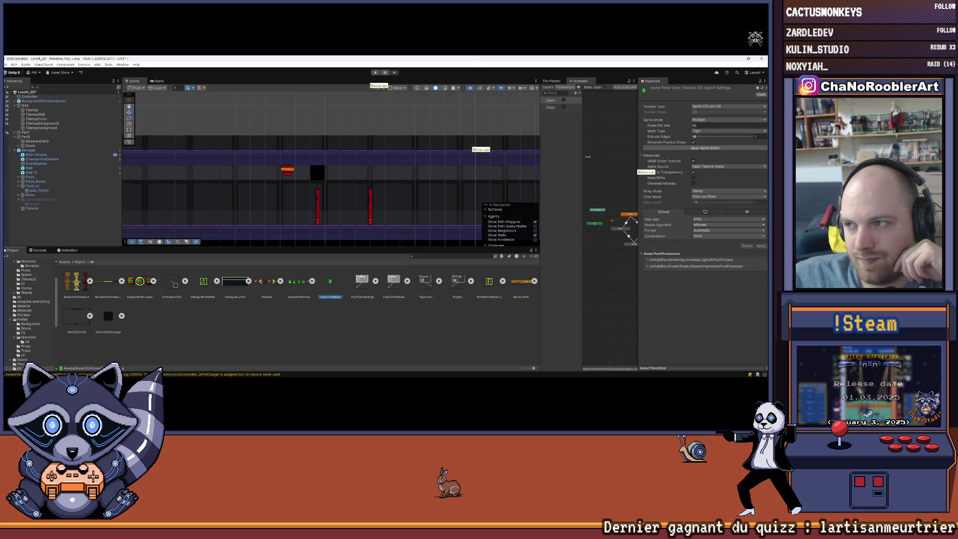
{"action": "left_click", "coordinate": [31, 151]}
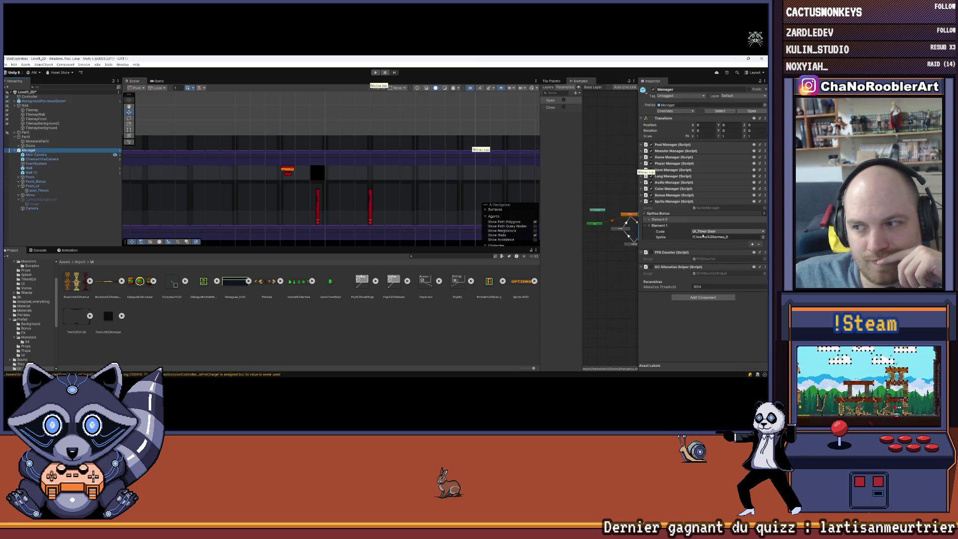
{"action": "left_click", "coordinate": [704, 237]}
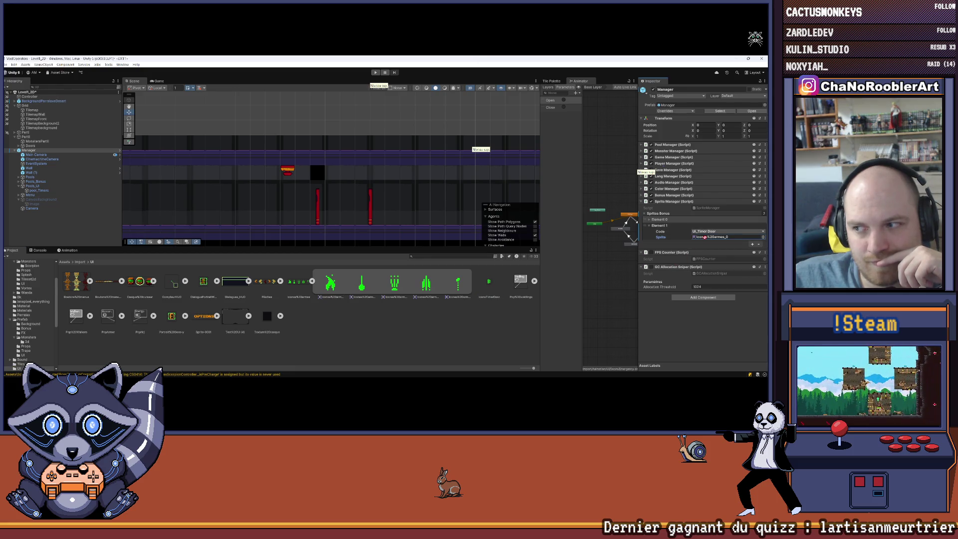
Set IconeTimerDoor's Sprite Mode to Single, apply, and assign it as the entry's sprite.
{"action": "left_click", "coordinate": [488, 283]}
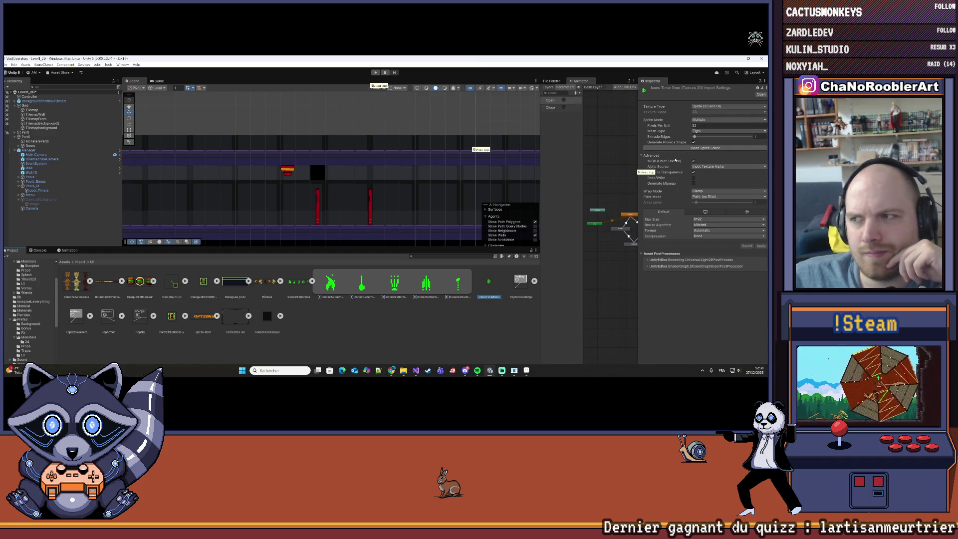
{"action": "left_click", "coordinate": [703, 119]}
{"action": "key", "text": "Escape"}
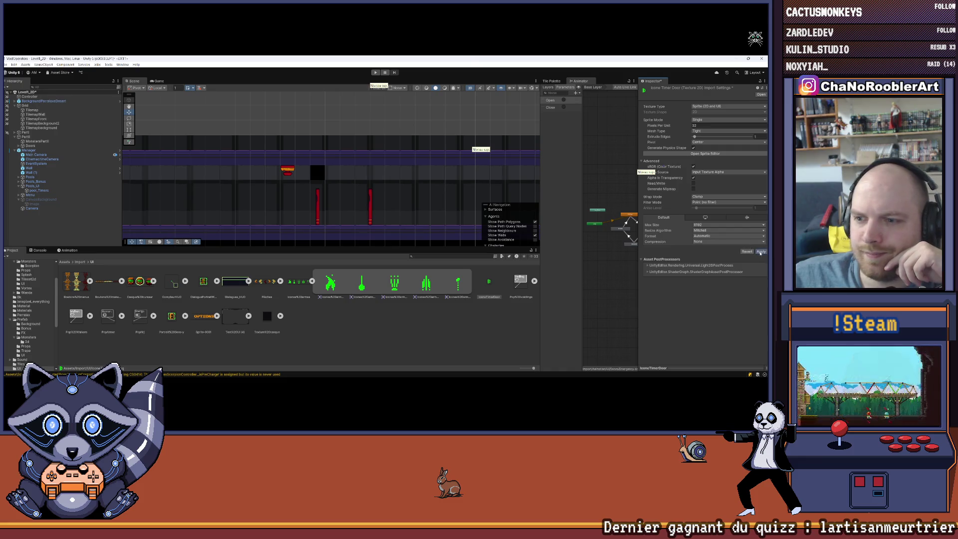
{"action": "left_click", "coordinate": [406, 338]}
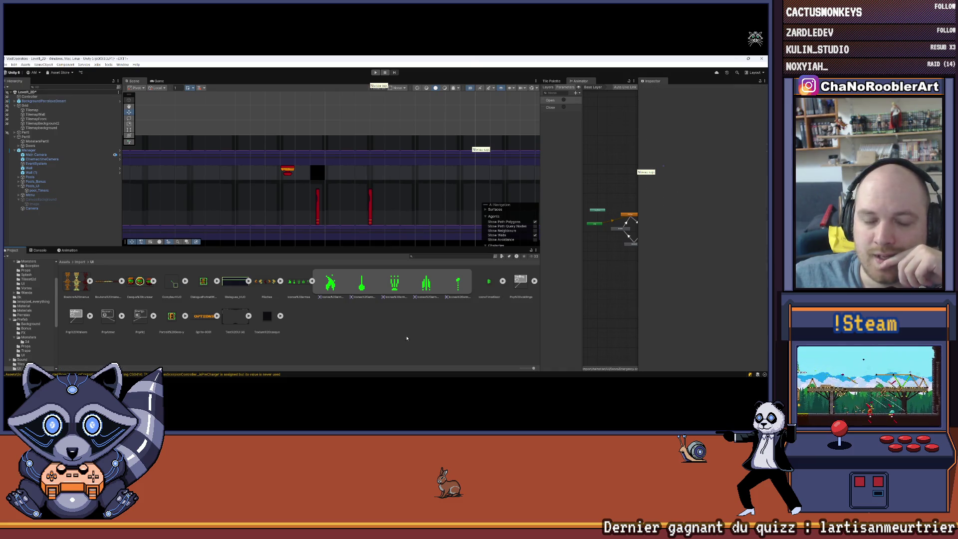
{"action": "left_click", "coordinate": [50, 186]}
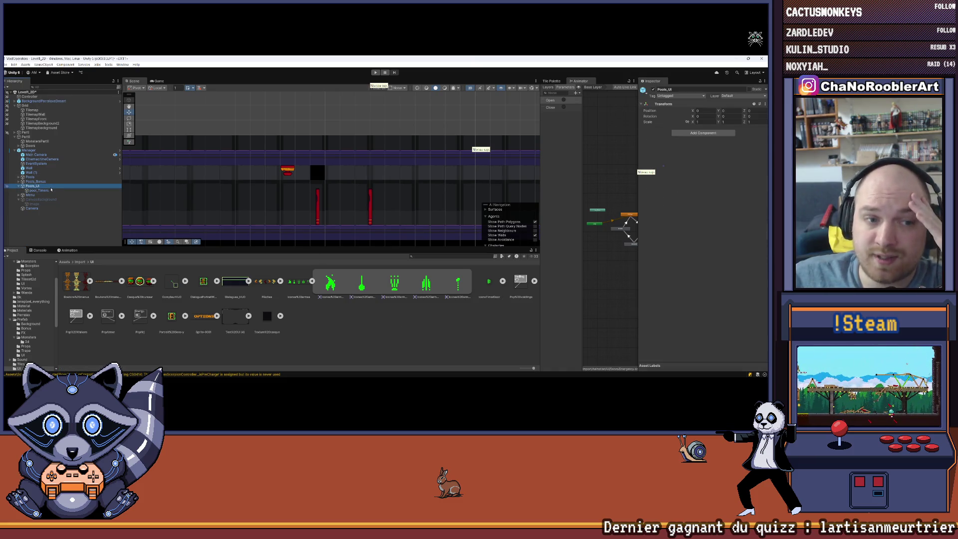
{"action": "left_click", "coordinate": [28, 150]}
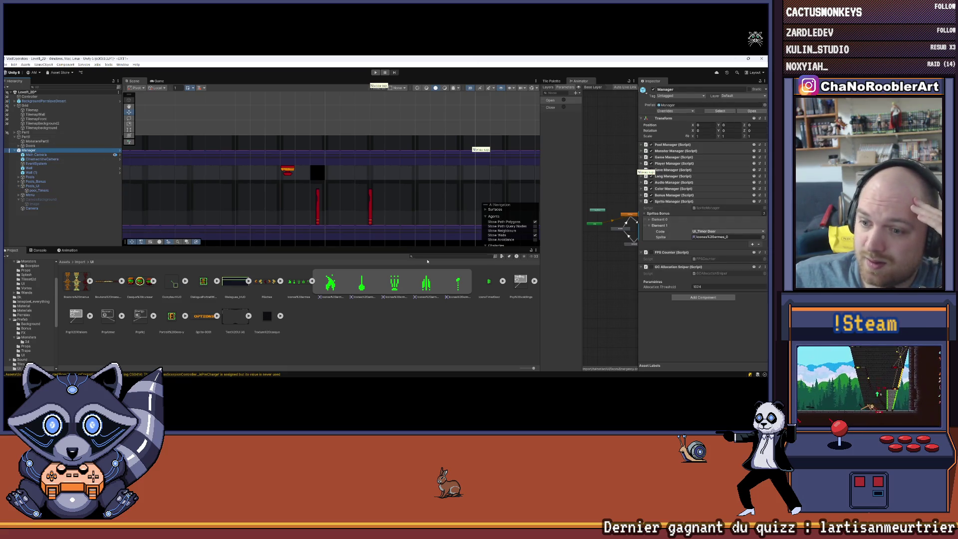
{"action": "key", "text": "ctrl+z"}
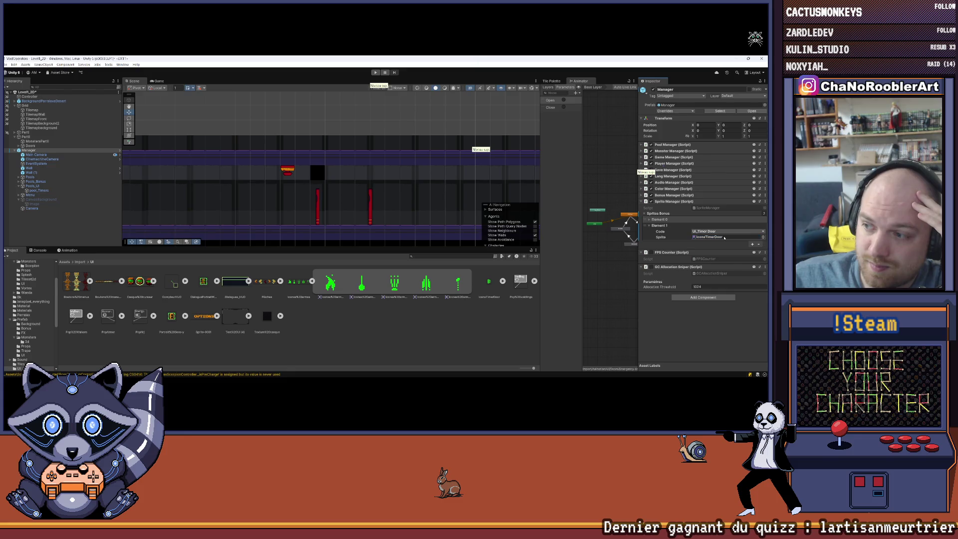
Drag the Scene/Project splitter down to enlarge the Scene view, then reselect the Manager object.
{"action": "left_click", "coordinate": [9, 66]}
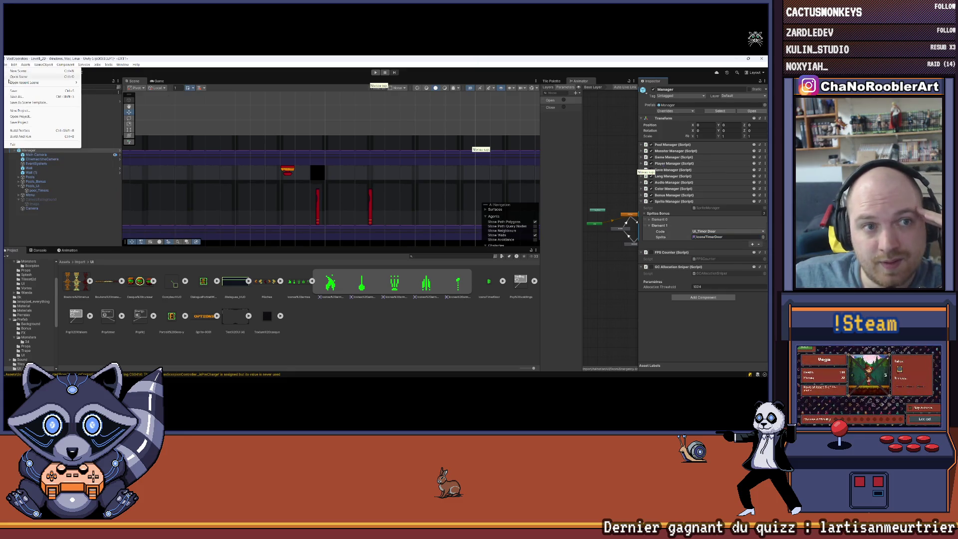
{"action": "key", "text": "Escape"}
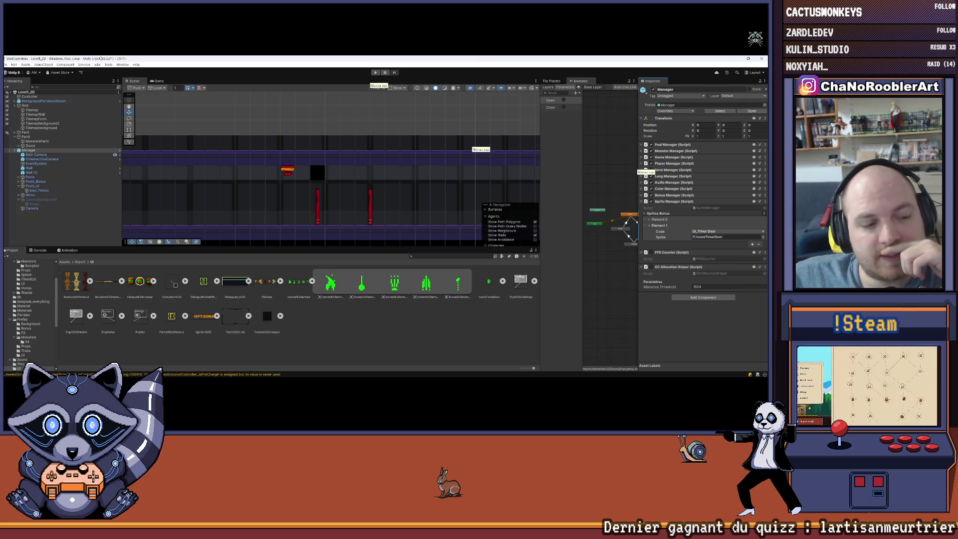
{"action": "left_click", "coordinate": [757, 370]}
{"action": "left_click", "coordinate": [757, 370]}
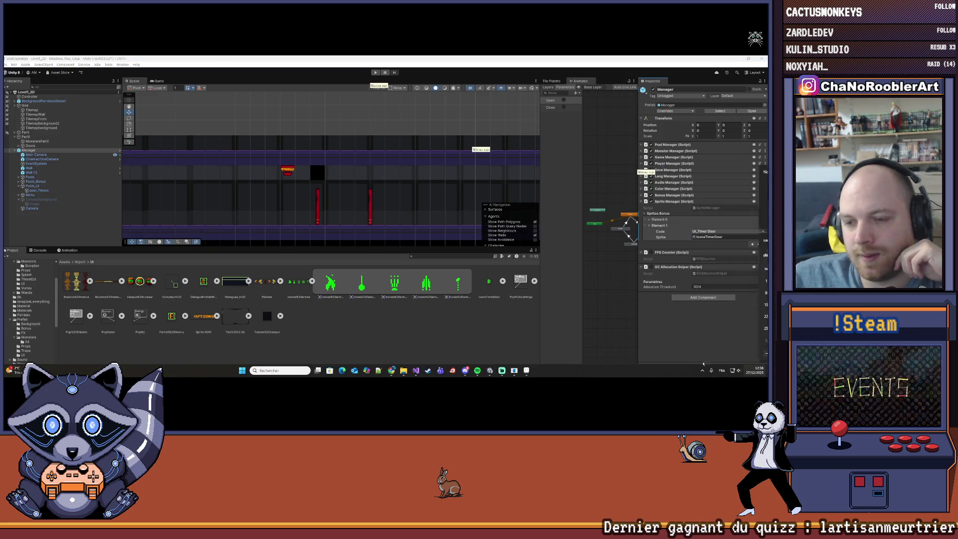
{"action": "left_click_drag", "start_coordinate": [206, 247], "coordinate": [206, 273]}
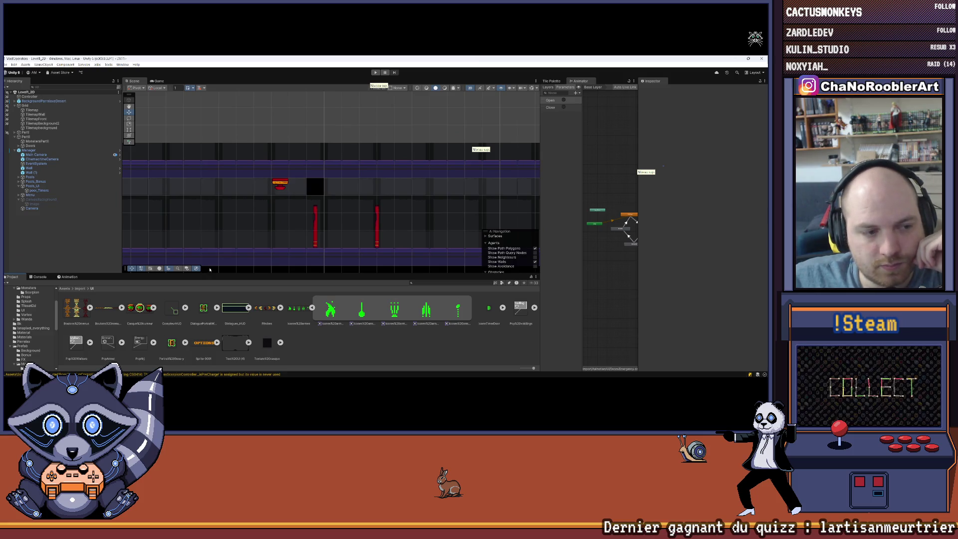
{"action": "left_click", "coordinate": [6, 65]}
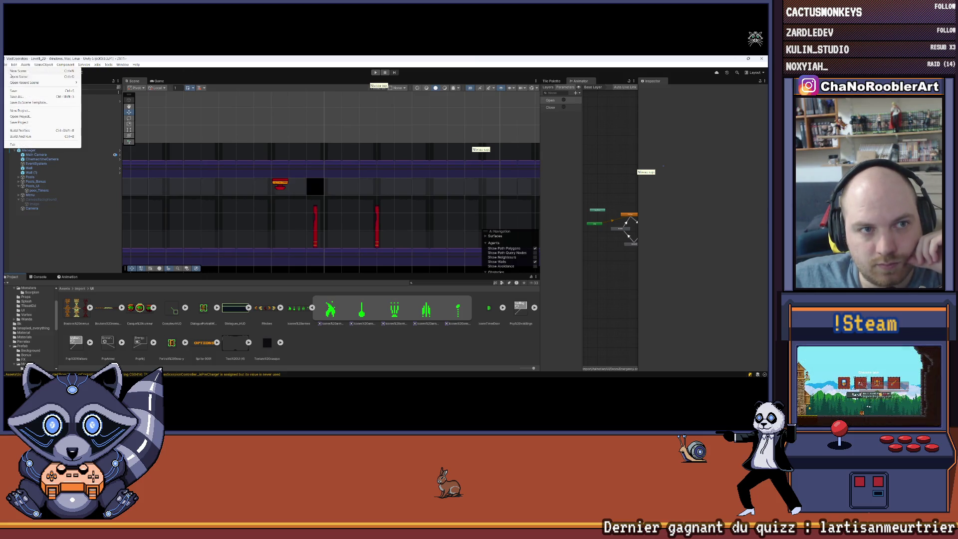
{"action": "left_click", "coordinate": [29, 150]}
{"action": "left_click", "coordinate": [35, 150]}
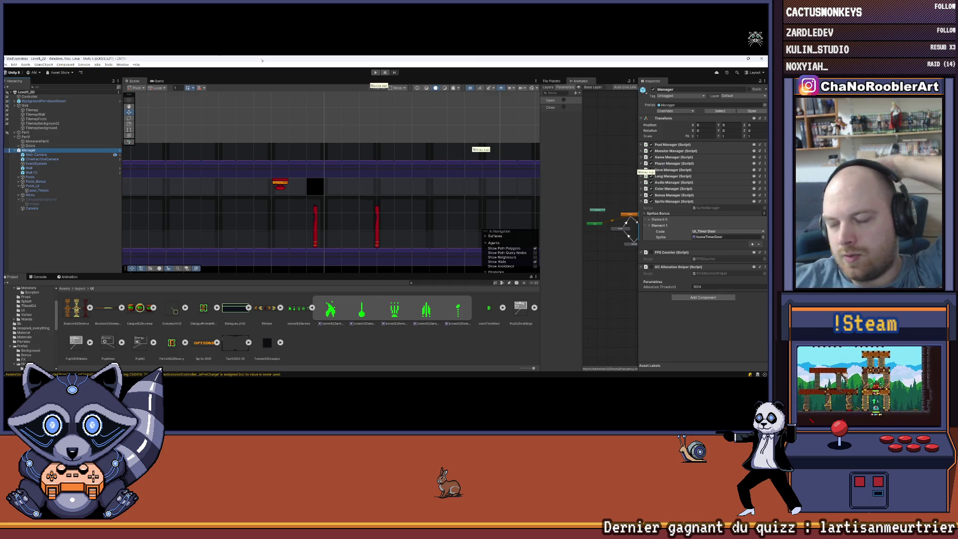
Collapse the timer door entry, widen the Animator panel, and reselect the Manager object.
{"action": "left_click", "coordinate": [649, 226]}
{"action": "left_click_drag", "start_coordinate": [530, 185], "coordinate": [478, 185]}
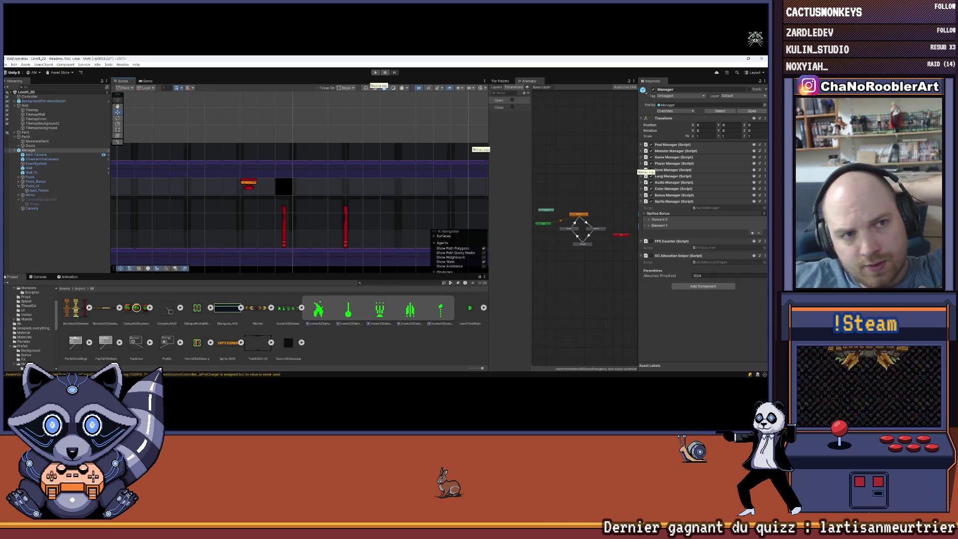
{"action": "left_click", "coordinate": [6, 64]}
{"action": "left_click", "coordinate": [67, 152]}
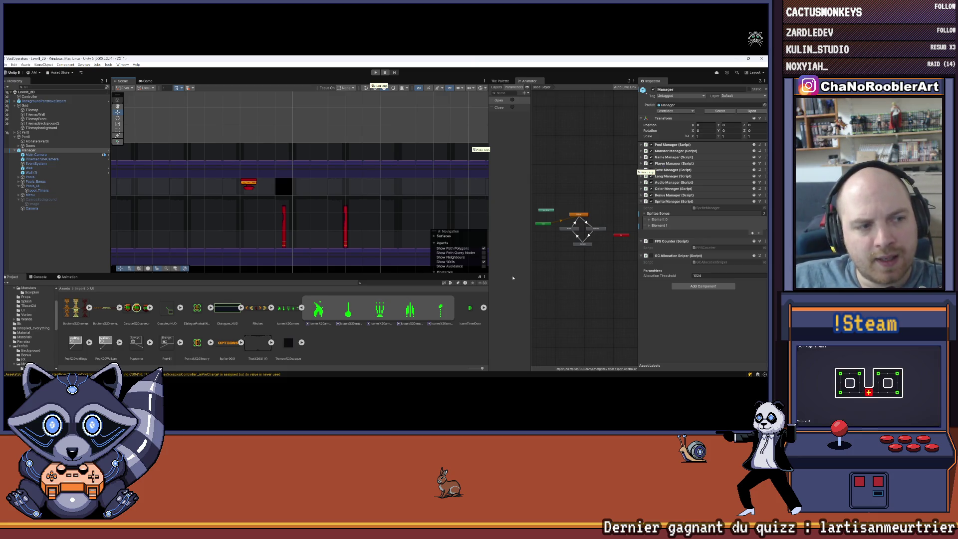
{"action": "left_click", "coordinate": [31, 188]}
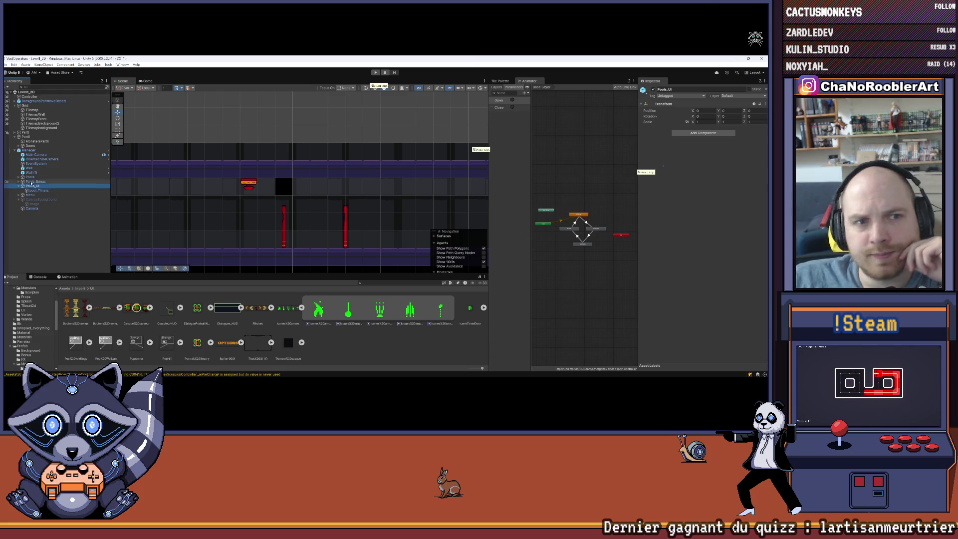
{"action": "left_click", "coordinate": [30, 150]}
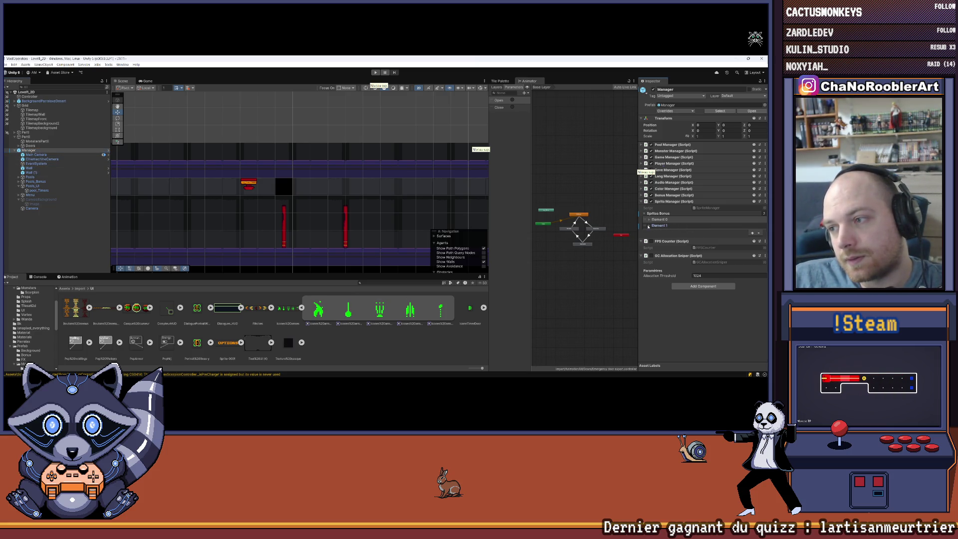
Check Element 1's fields, collapse it again, and save the scene via File > Save.
{"action": "left_click", "coordinate": [649, 226]}
{"action": "double_click", "coordinate": [648, 226]}
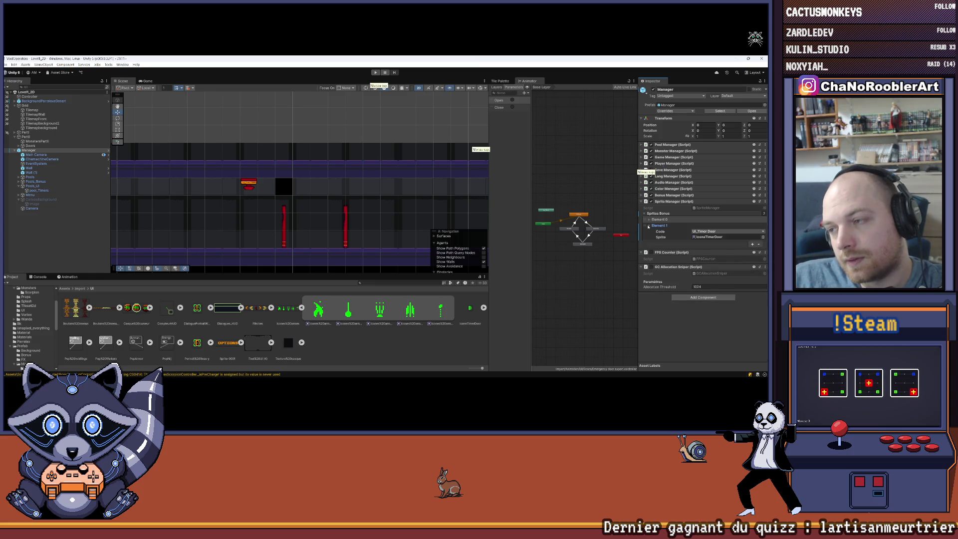
{"action": "left_click", "coordinate": [649, 226]}
{"action": "left_click", "coordinate": [9, 65]}
{"action": "left_click", "coordinate": [20, 90]}
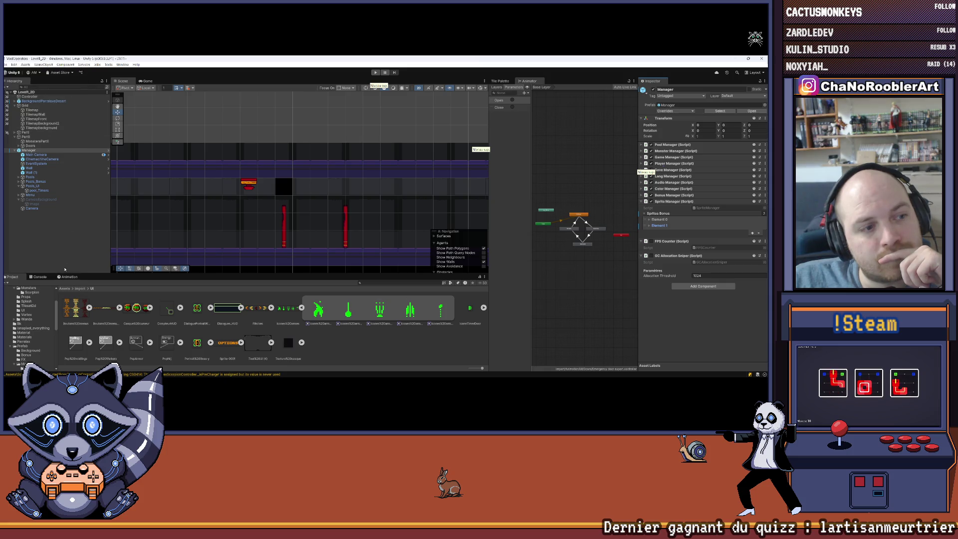
{"action": "left_click", "coordinate": [64, 247]}
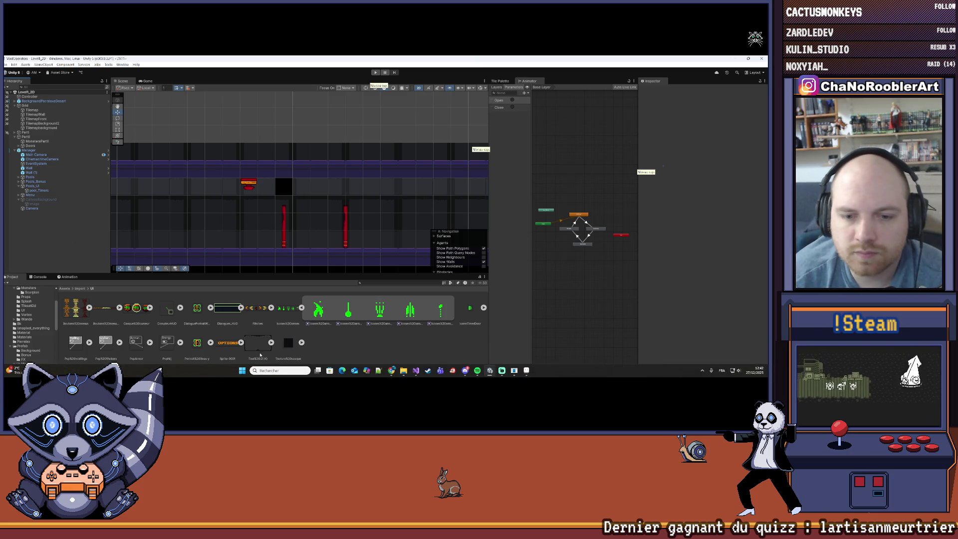
Inspect the Manager's second Sprites Bonus entry, then switch over to Visual Studio.
{"action": "left_click", "coordinate": [28, 150]}
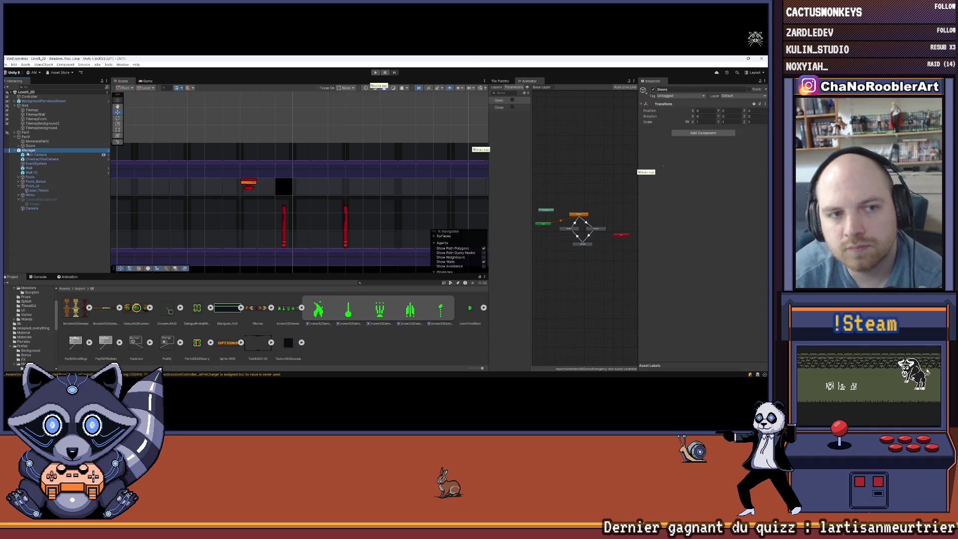
{"action": "left_click", "coordinate": [649, 225]}
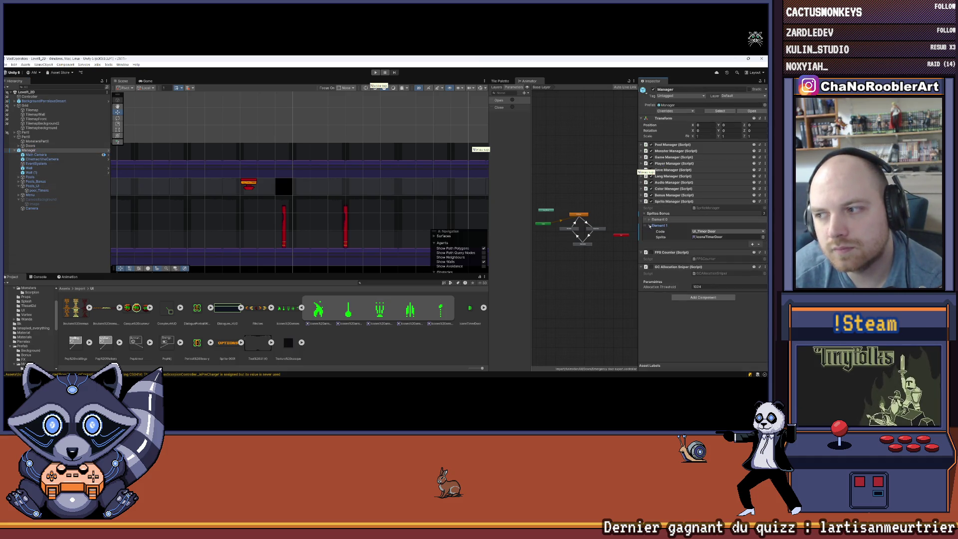
{"action": "left_click", "coordinate": [648, 225]}
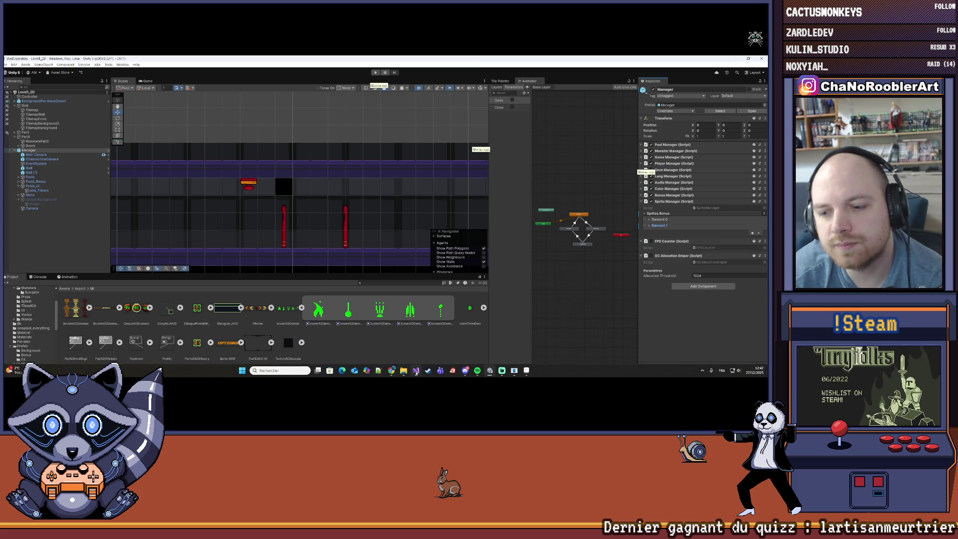
{"action": "left_click", "coordinate": [416, 372]}
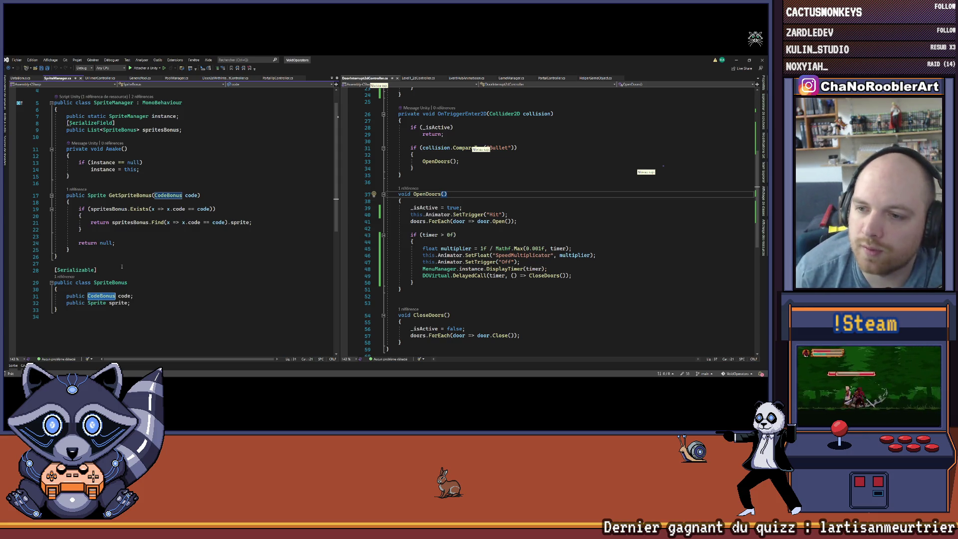
Review where spritesBonus is used and the Awake instance assignment, then switch to the browser's search results.
{"action": "left_click", "coordinate": [549, 202]}
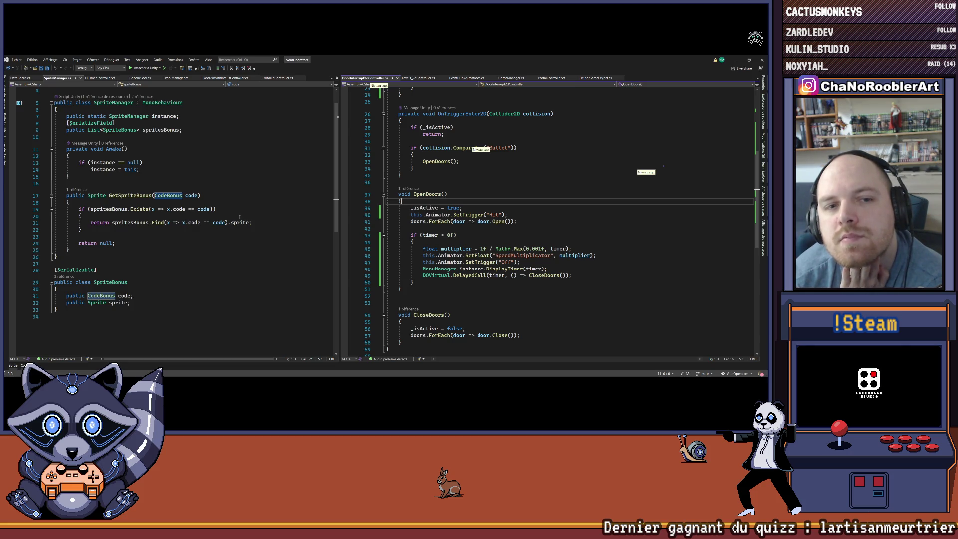
{"action": "left_click", "coordinate": [163, 130]}
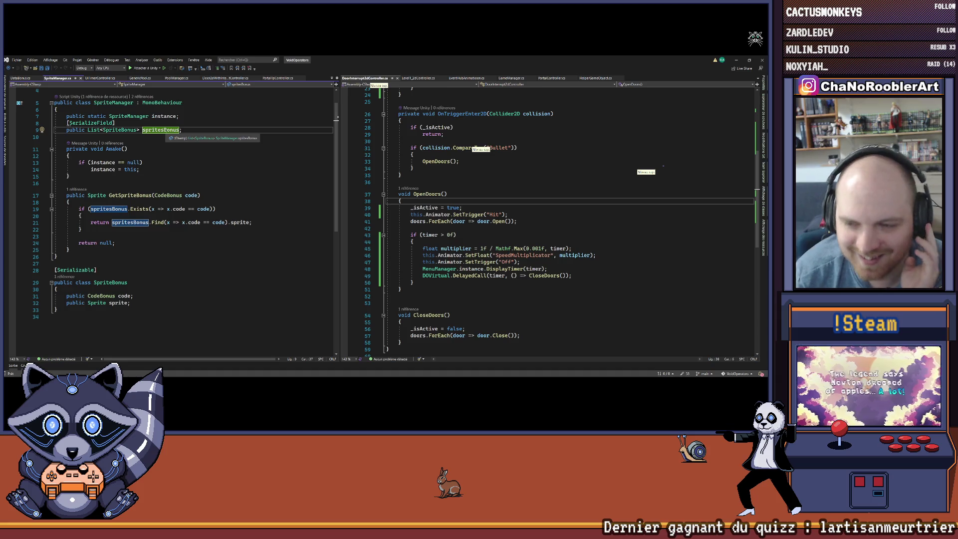
{"action": "left_click", "coordinate": [219, 170]}
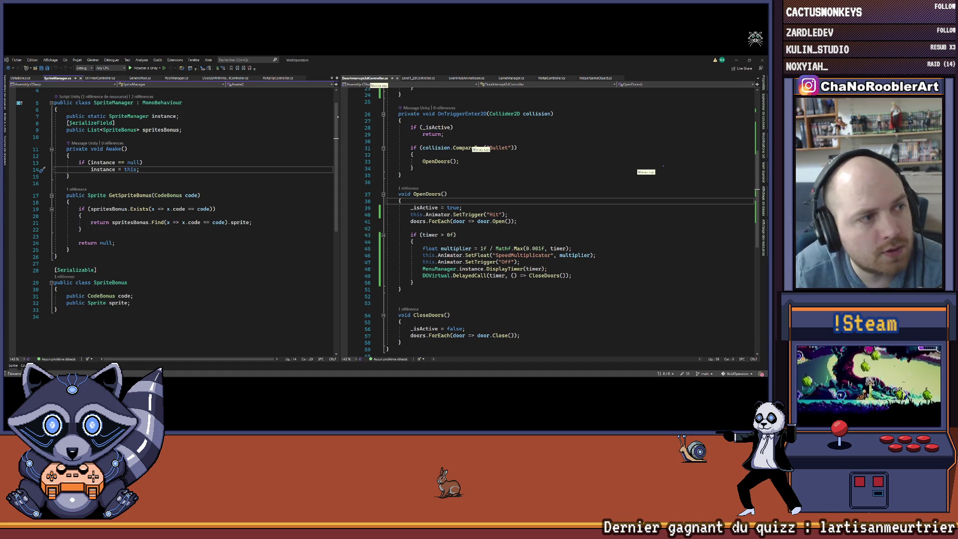
{"action": "key", "text": "alt+Tab"}
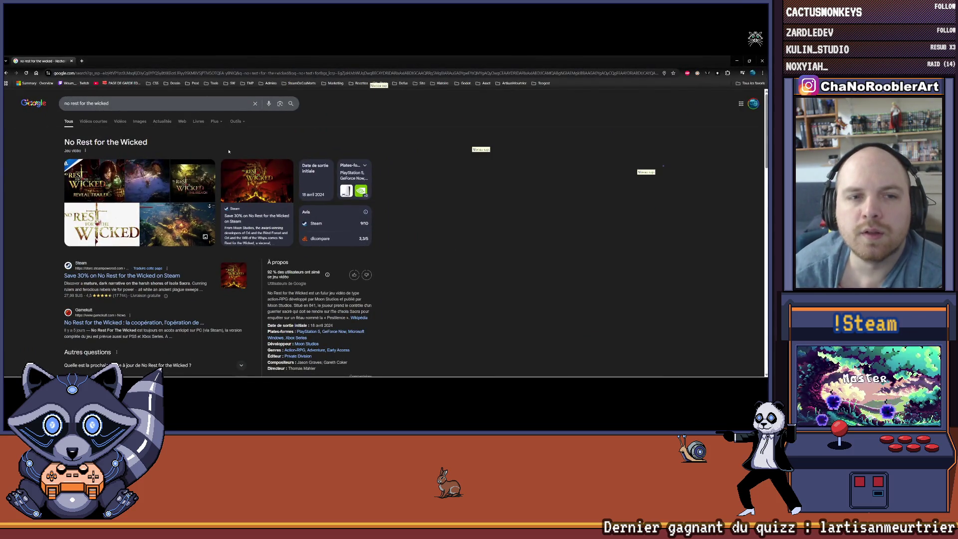
Open the No Rest for the Wicked Steam page and browse its screenshot gallery.
{"action": "left_click", "coordinate": [114, 275]}
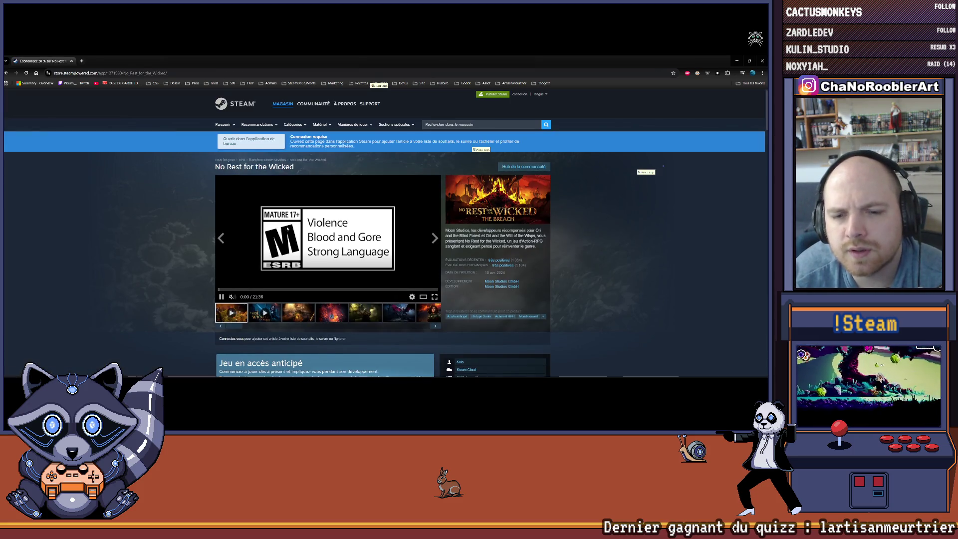
{"action": "scroll", "coordinate": [363, 258], "scroll_direction": "down", "scroll_amount": 1}
{"action": "left_click", "coordinate": [332, 257]}
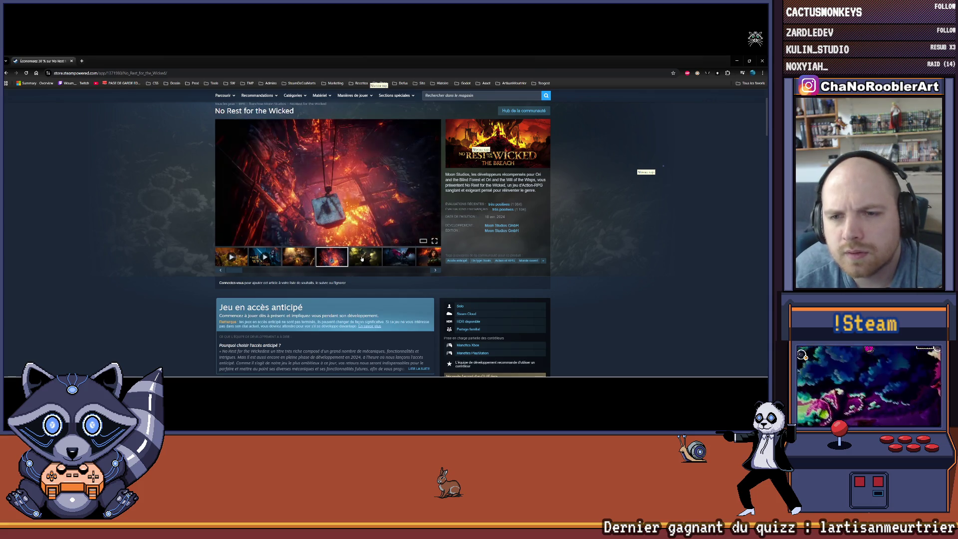
{"action": "left_click", "coordinate": [362, 258]}
{"action": "left_click", "coordinate": [433, 272]}
{"action": "left_click", "coordinate": [433, 272]}
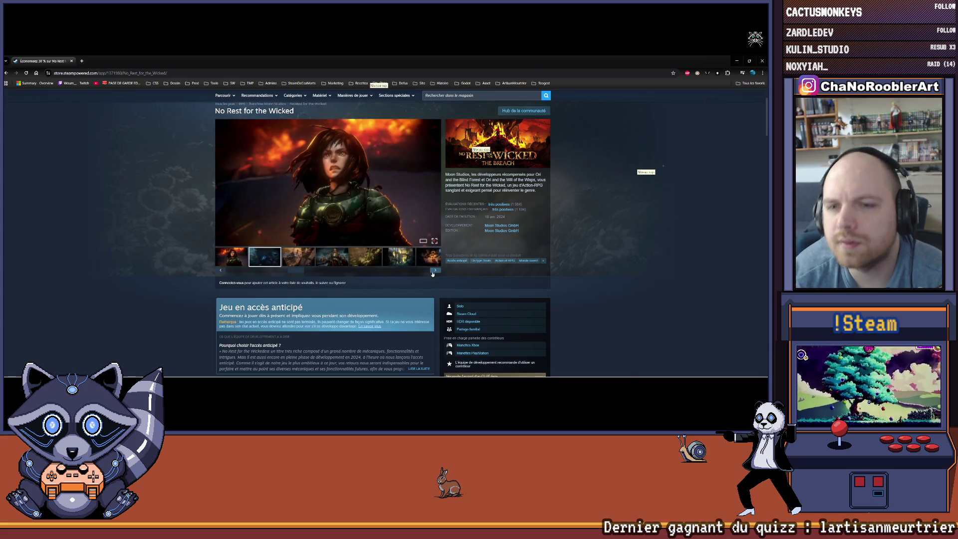
{"action": "left_click", "coordinate": [432, 272]}
{"action": "left_click", "coordinate": [433, 271]}
{"action": "left_click", "coordinate": [432, 272]}
{"action": "left_click", "coordinate": [432, 272]}
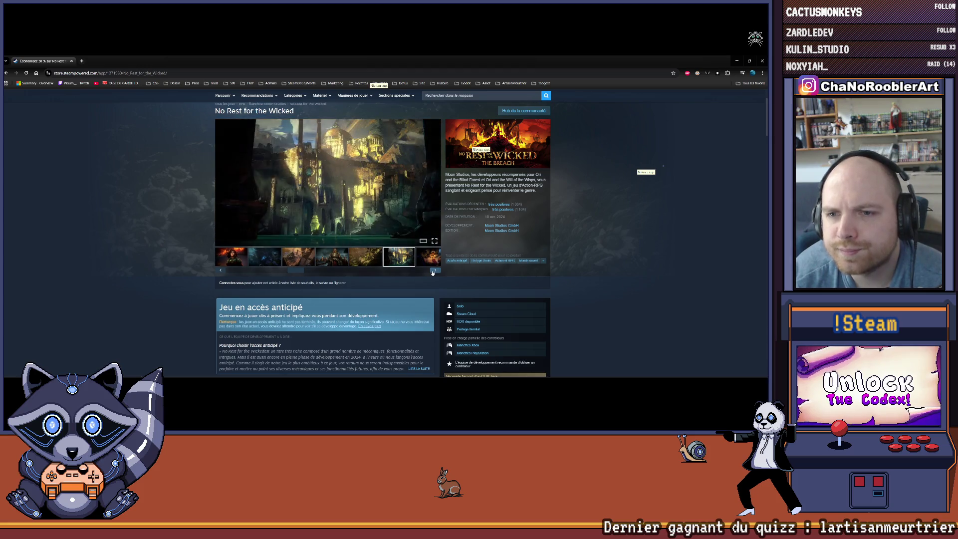
{"action": "left_click", "coordinate": [433, 272]}
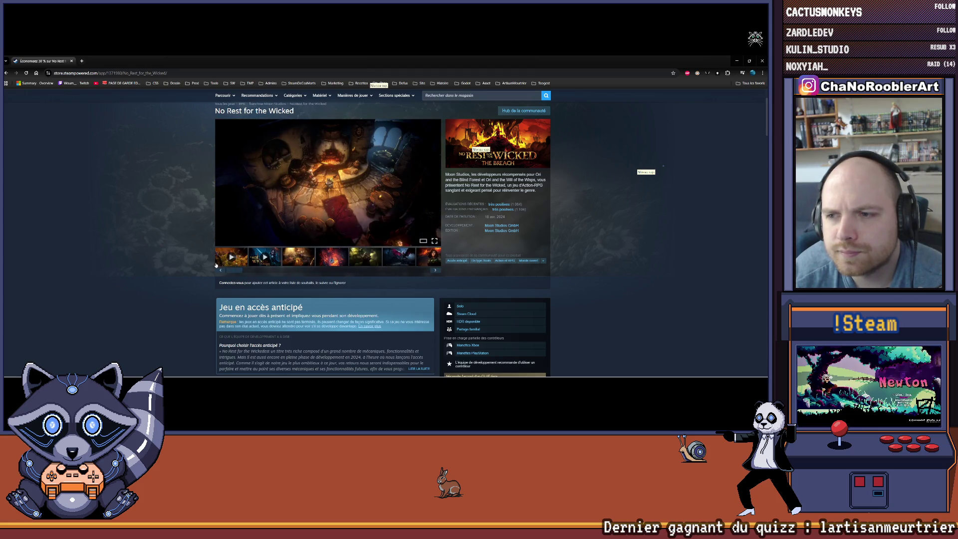
{"action": "scroll", "coordinate": [329, 247], "scroll_direction": "down", "scroll_amount": 4}
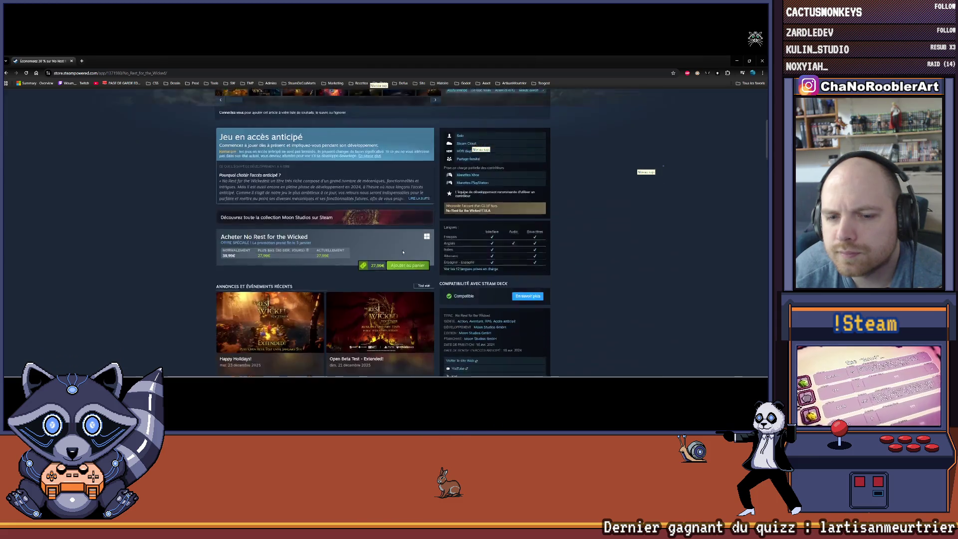
{"action": "scroll", "coordinate": [326, 275], "scroll_direction": "up", "scroll_amount": 3}
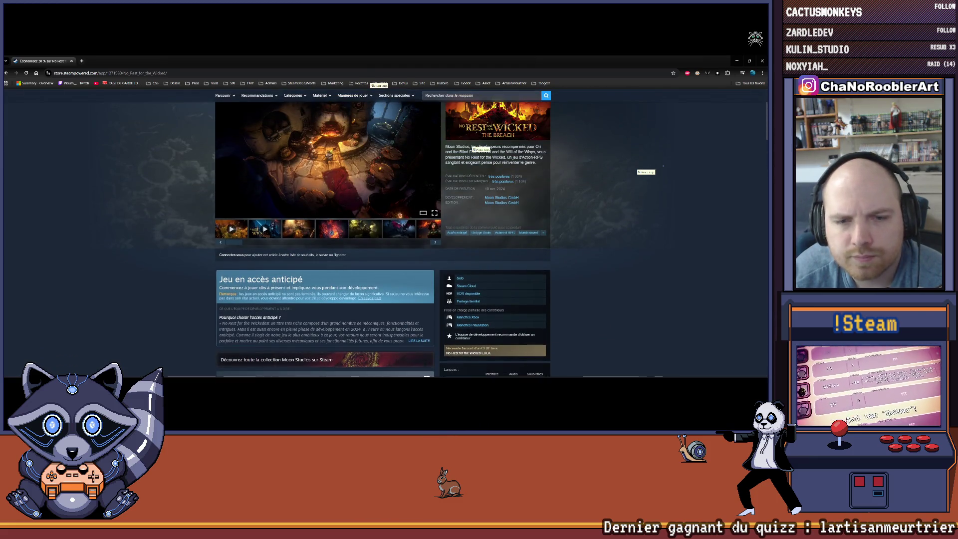
Play the game's trailer fullscreen, skim through its scenes, then exit fullscreen.
{"action": "left_click", "coordinate": [232, 228]}
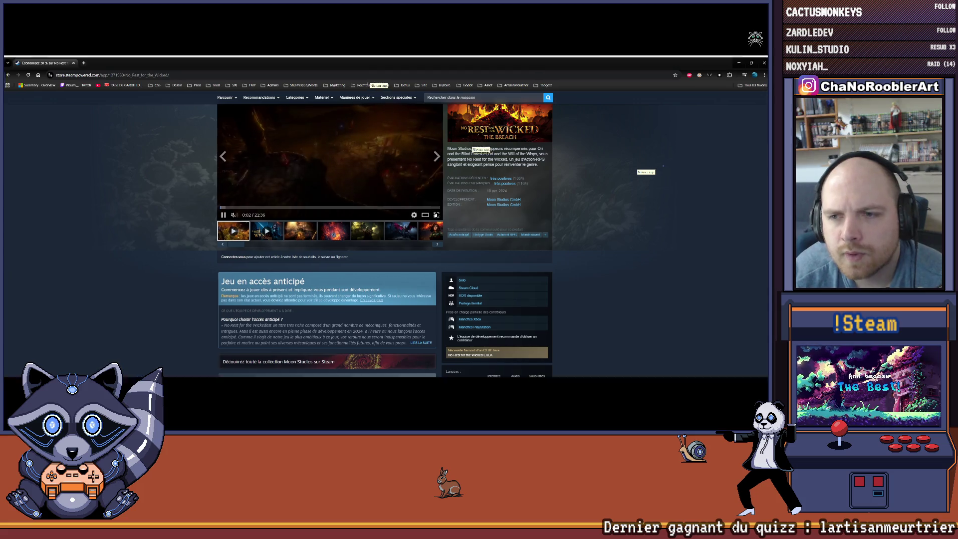
{"action": "left_click", "coordinate": [435, 213]}
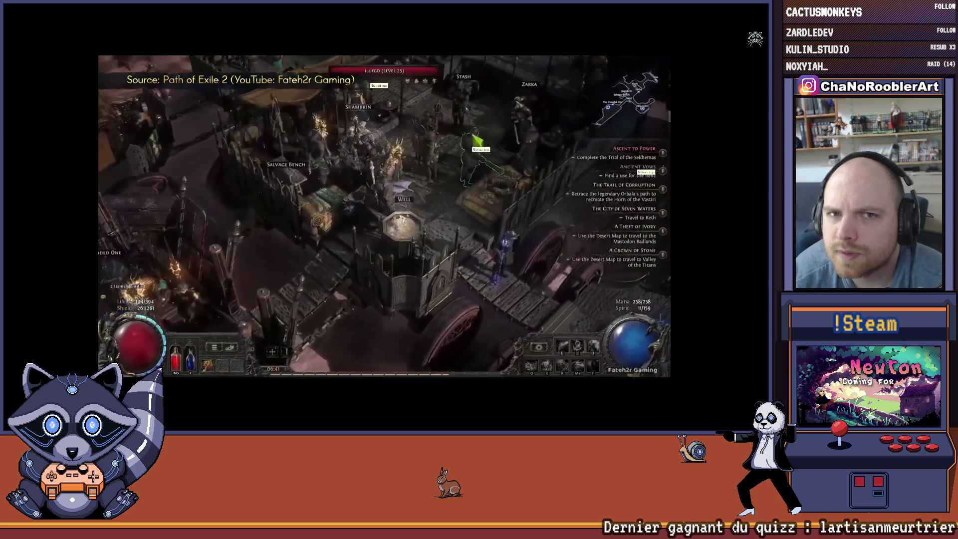
{"action": "left_click_drag", "start_coordinate": [68, 365], "coordinate": [307, 366]}
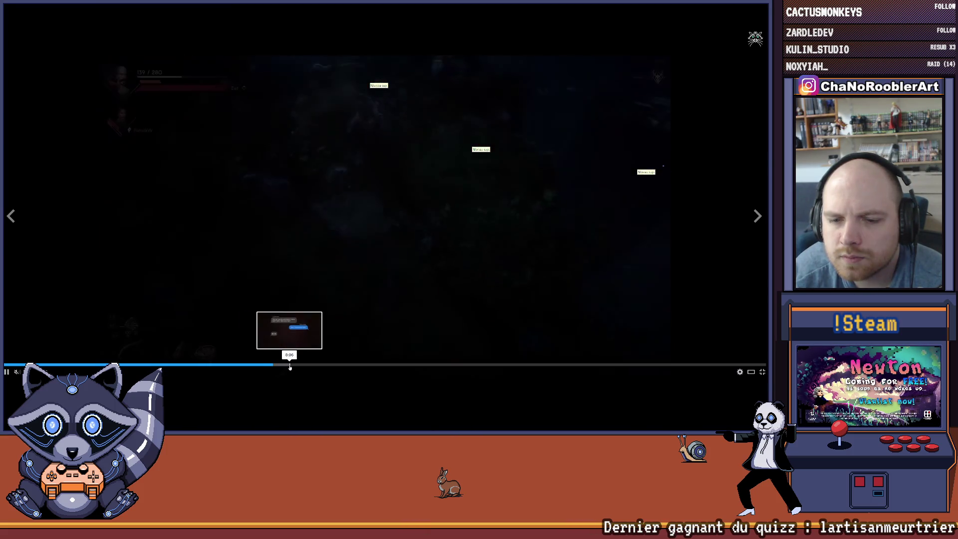
{"action": "left_click", "coordinate": [290, 366]}
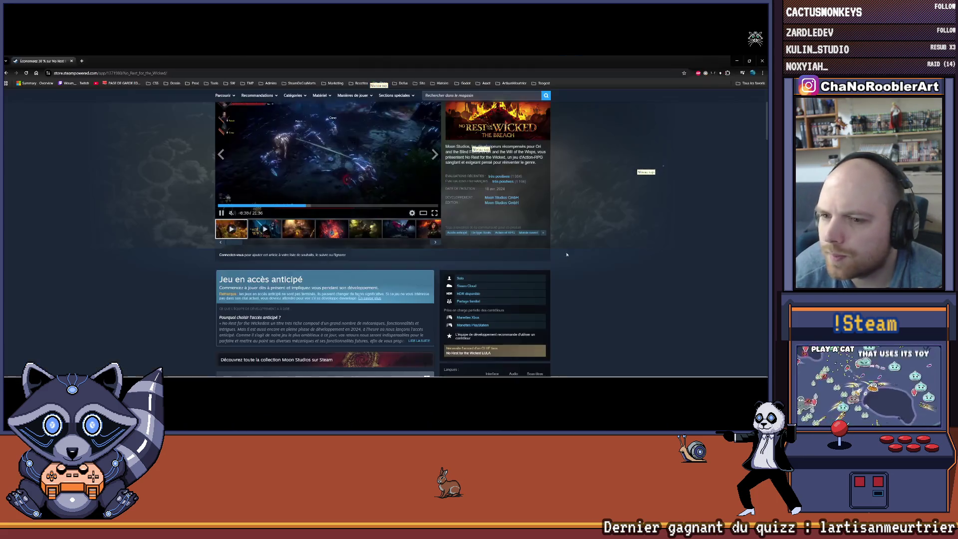
{"action": "key", "text": "Escape"}
Scroll the store page, then go to the Steam sign-in page.
{"action": "scroll", "coordinate": [226, 164], "scroll_direction": "up", "scroll_amount": 2}
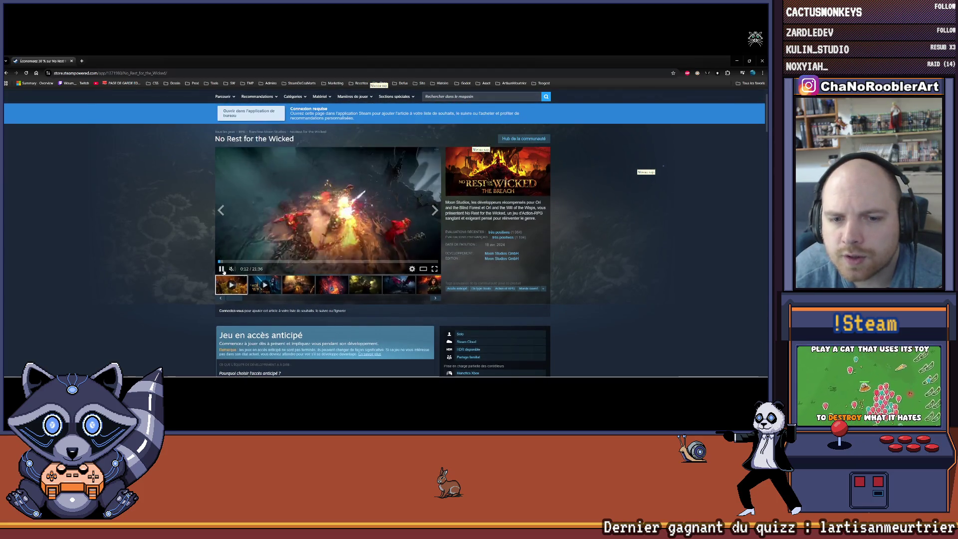
{"action": "scroll", "coordinate": [287, 249], "scroll_direction": "down", "scroll_amount": 5}
{"action": "scroll", "coordinate": [360, 273], "scroll_direction": "up", "scroll_amount": 4}
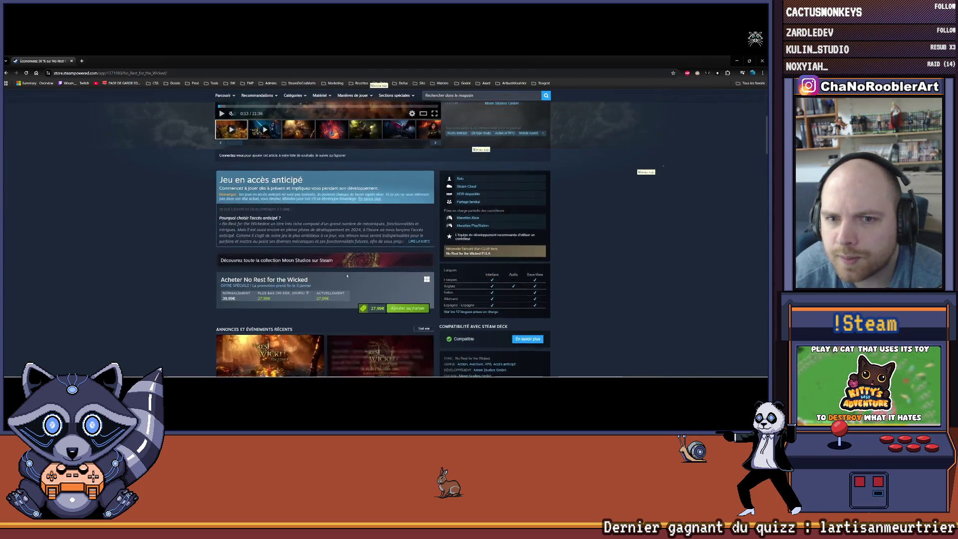
{"action": "scroll", "coordinate": [360, 273], "scroll_direction": "down", "scroll_amount": 2}
{"action": "scroll", "coordinate": [470, 155], "scroll_direction": "up", "scroll_amount": 4}
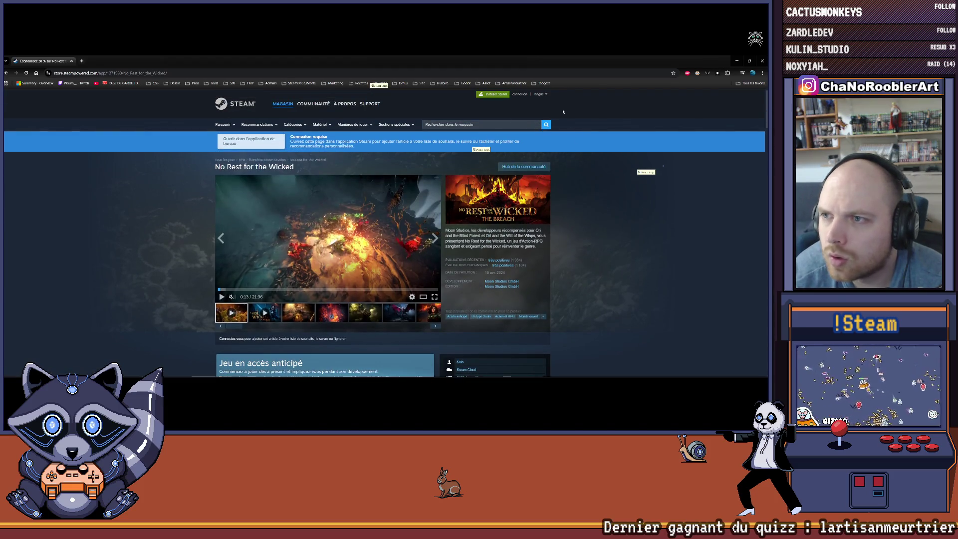
{"action": "scroll", "coordinate": [399, 225], "scroll_direction": "down", "scroll_amount": 3}
{"action": "scroll", "coordinate": [303, 296], "scroll_direction": "up", "scroll_amount": 2}
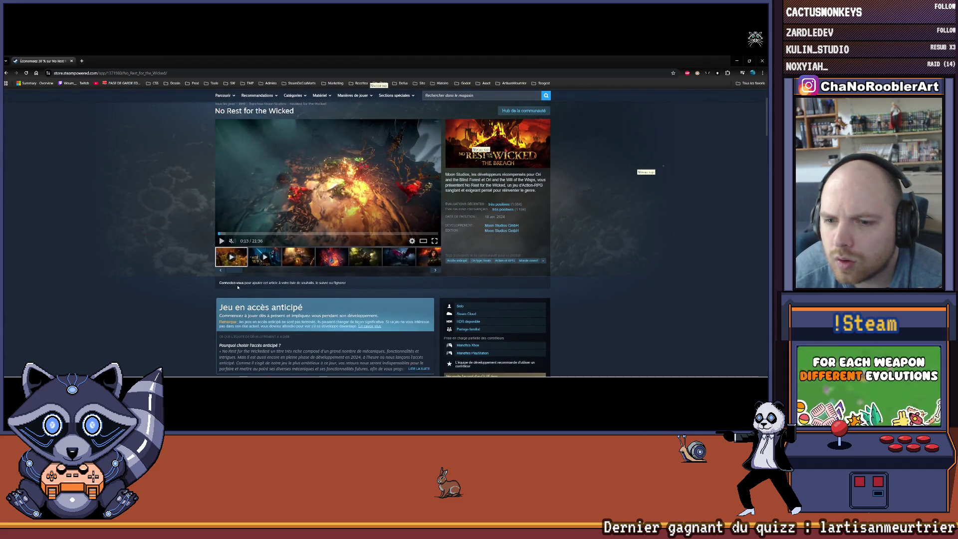
{"action": "scroll", "coordinate": [536, 153], "scroll_direction": "up", "scroll_amount": 1}
{"action": "left_click", "coordinate": [519, 94]}
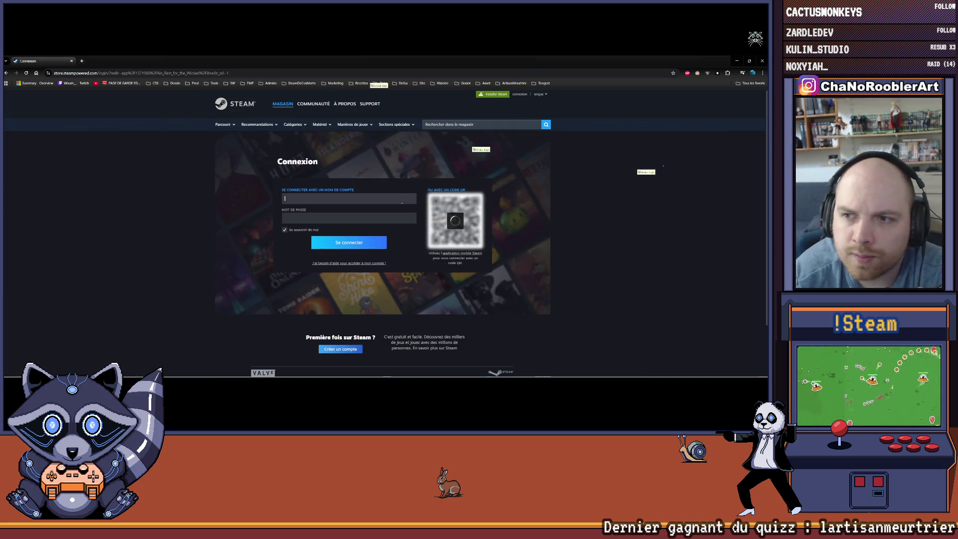
Sign in to Steam with the browser's saved account credentials, then return to Visual Studio.
{"action": "left_click", "coordinate": [402, 199]}
{"action": "left_click", "coordinate": [349, 214]}
{"action": "left_click", "coordinate": [338, 243]}
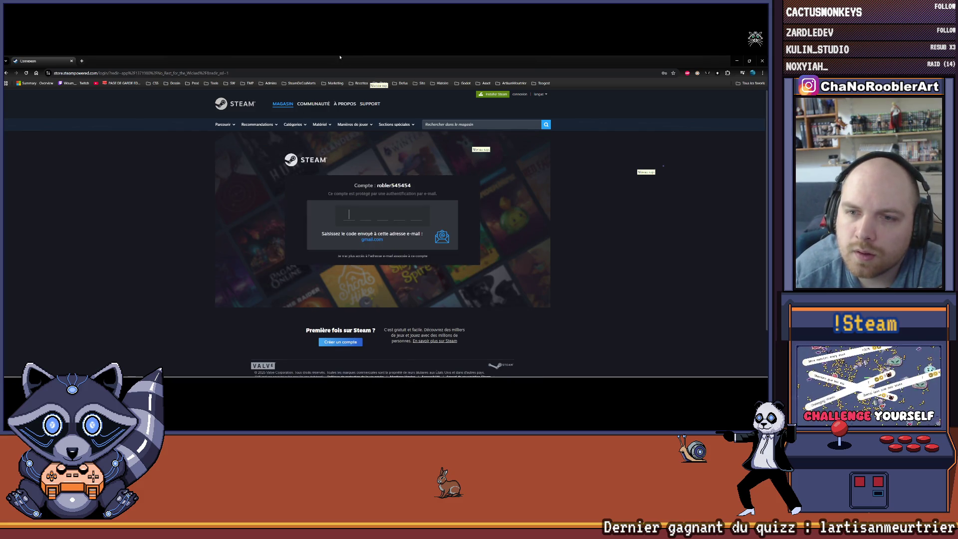
{"action": "key", "text": "alt+Tab"}
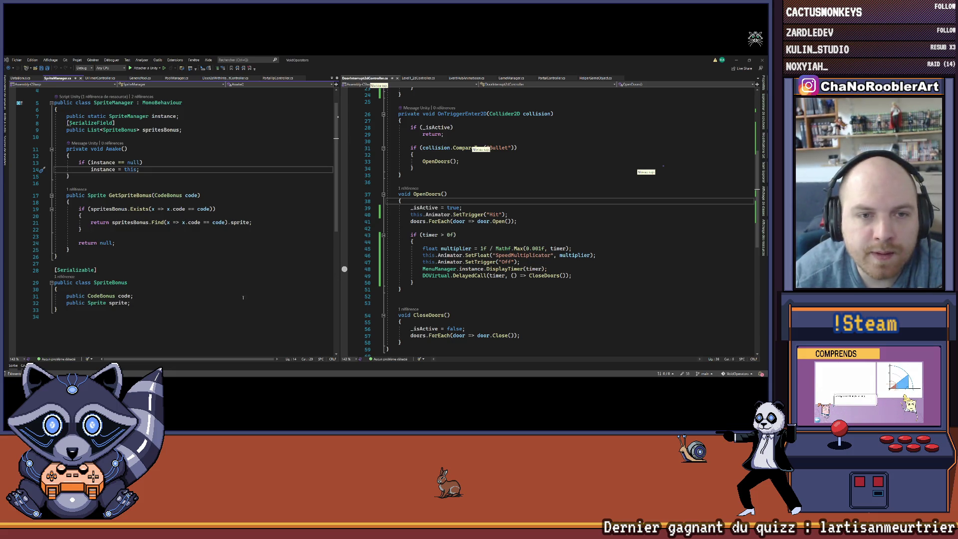
Open MenuManager.cs from the list of open files to show DisplayTimer(int timer).
{"action": "left_click", "coordinate": [535, 199]}
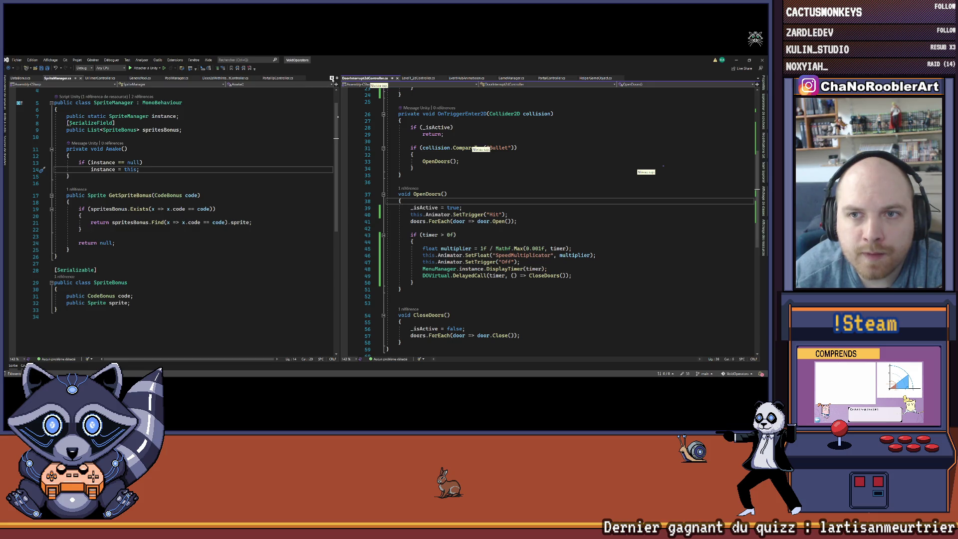
{"action": "left_click", "coordinate": [332, 79]}
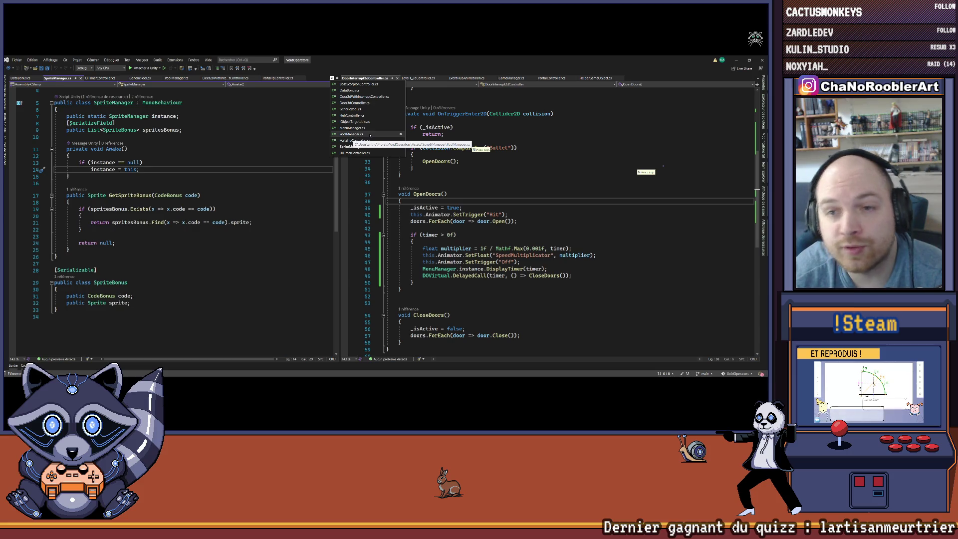
{"action": "left_click", "coordinate": [352, 128]}
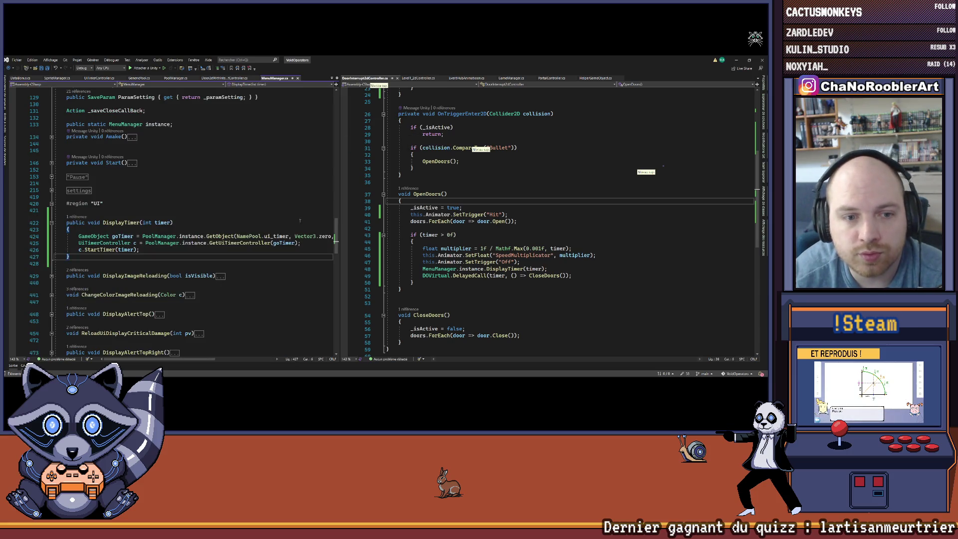
Widen the MenuManager code view and return focus to the editor.
{"action": "left_click_drag", "start_coordinate": [344, 194], "coordinate": [434, 198]}
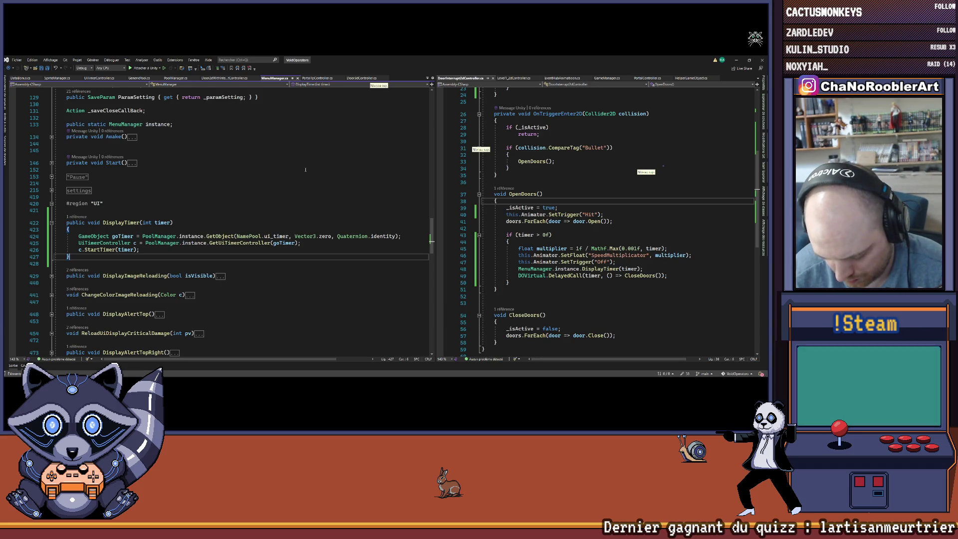
{"action": "mouse_move", "coordinate": [453, 377]}
{"action": "left_click", "coordinate": [464, 372]}
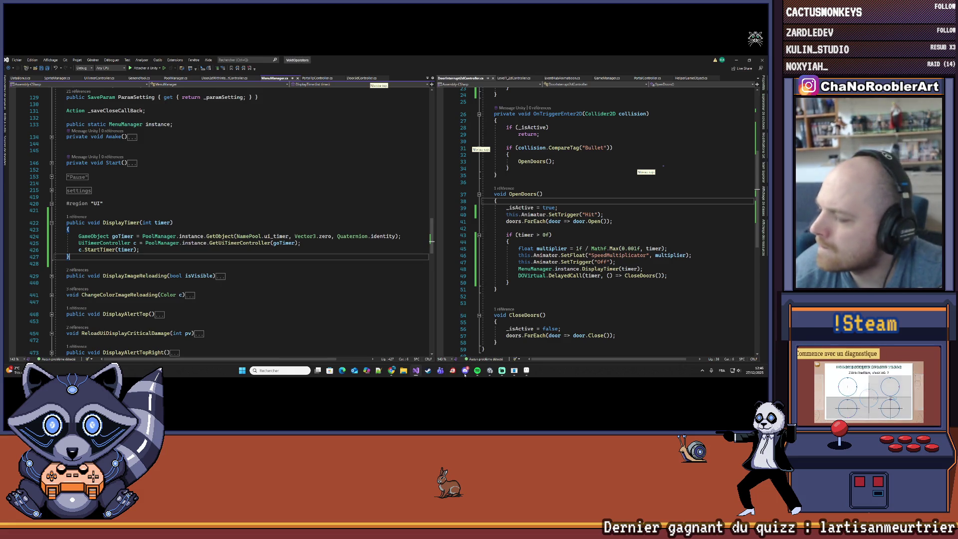
{"action": "left_click", "coordinate": [89, 258]}
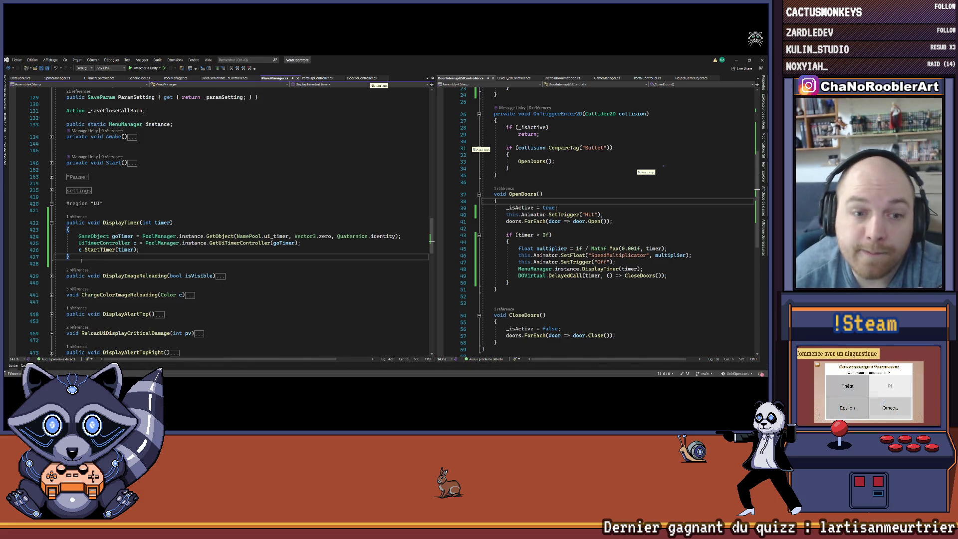
Jump to the DisplayTimer(timer) call in OpenDoors and place the caret at its end.
{"action": "left_click", "coordinate": [77, 216]}
{"action": "double_click", "coordinate": [108, 201]}
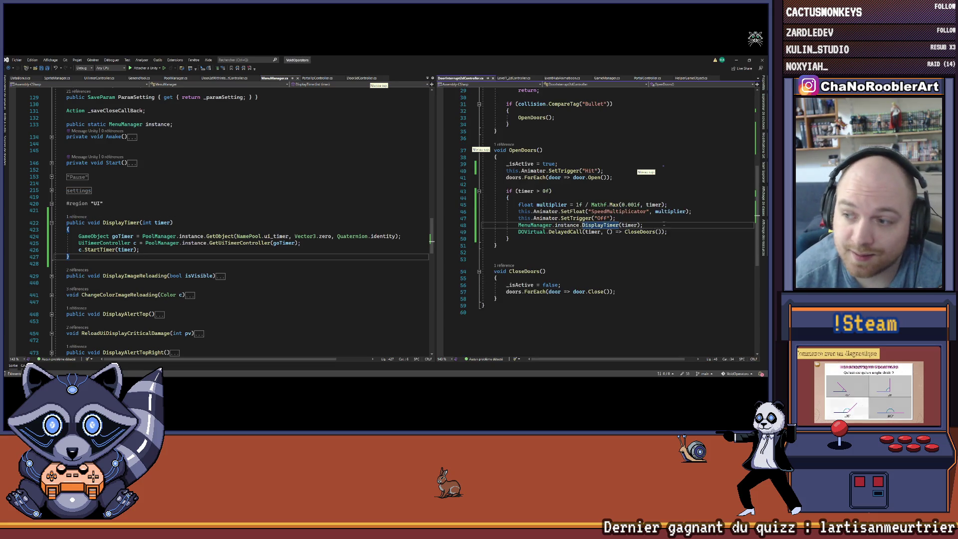
{"action": "left_click", "coordinate": [651, 225]}
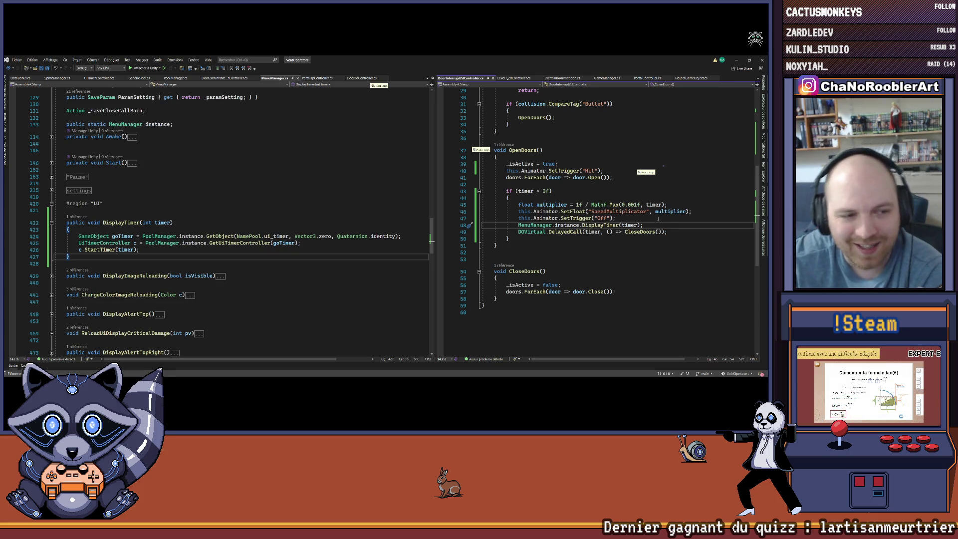
{"action": "mouse_move", "coordinate": [680, 375]}
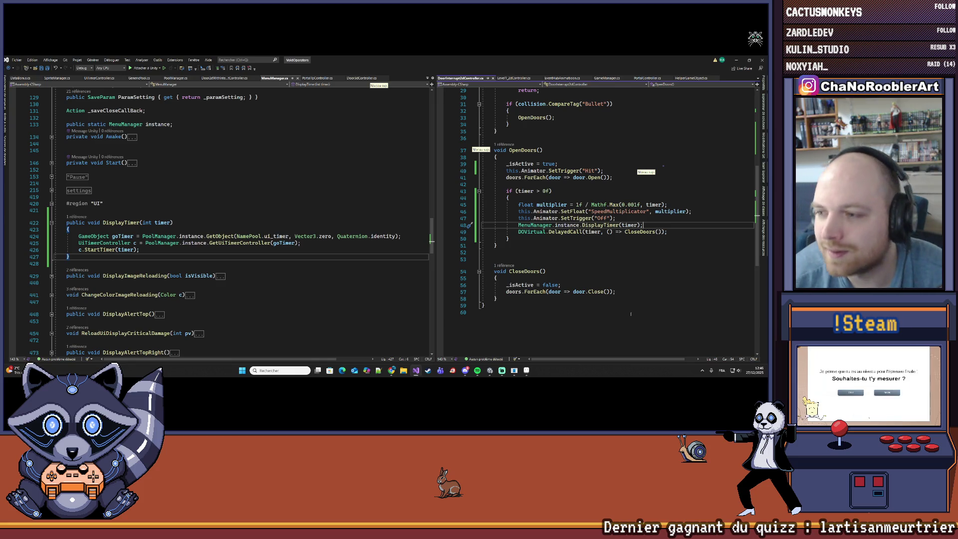
{"action": "left_click", "coordinate": [647, 220]}
{"action": "left_click", "coordinate": [700, 224]}
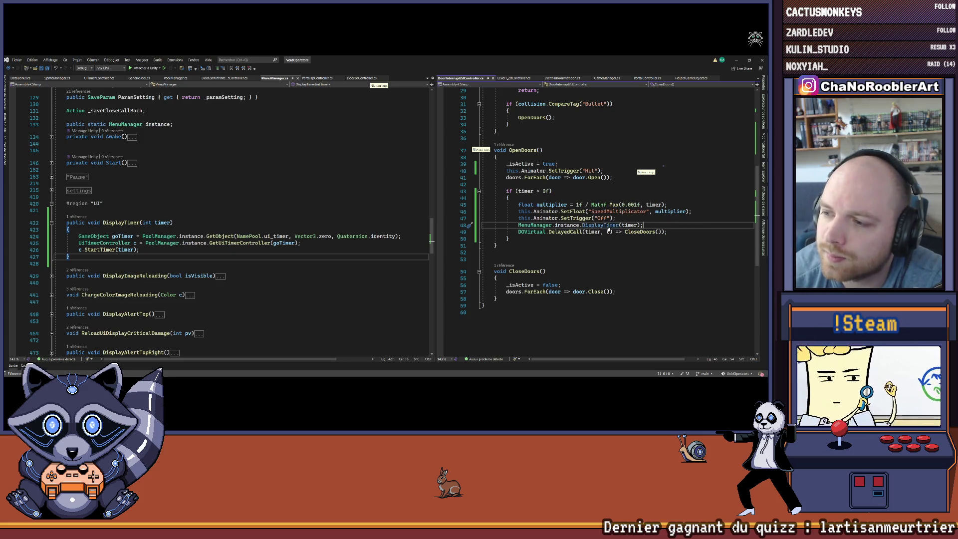
Show DisplayTimer's definition and insert a comma before timer, making the call DisplayTimer(,timer).
{"action": "left_click", "coordinate": [619, 225]}
{"action": "key", "text": "F12"}
{"action": "key", "text": "Right"}
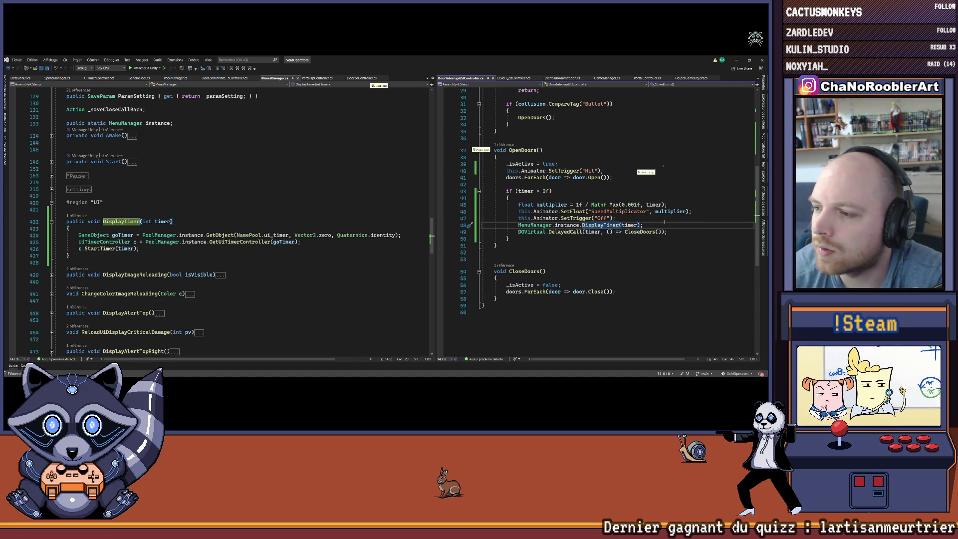
{"action": "type", "text": ","}
{"action": "key", "text": "Left"}
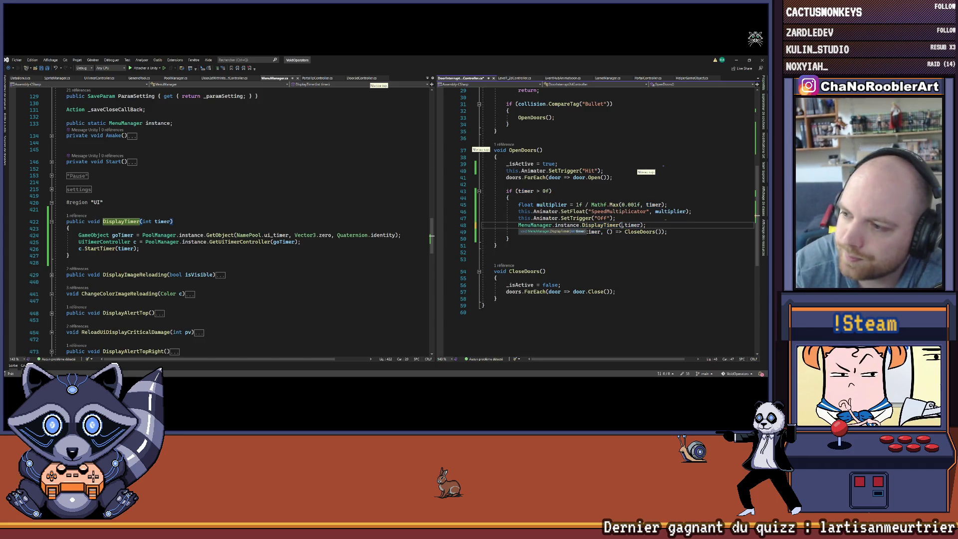
{"action": "type", "text": "SPri"}
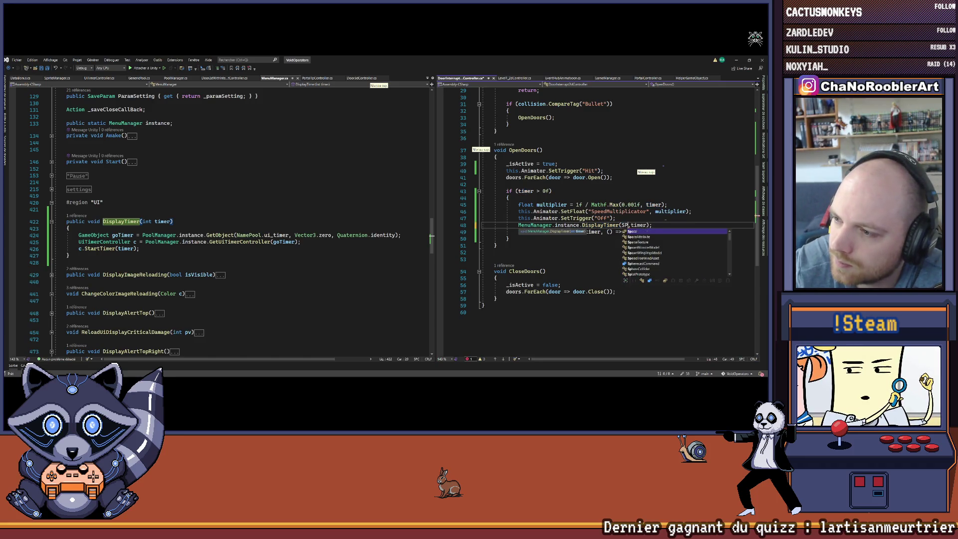
{"action": "key", "text": "BackSpace"}
{"action": "key", "text": "BackSpace"}
{"action": "key", "text": "BackSpace"}
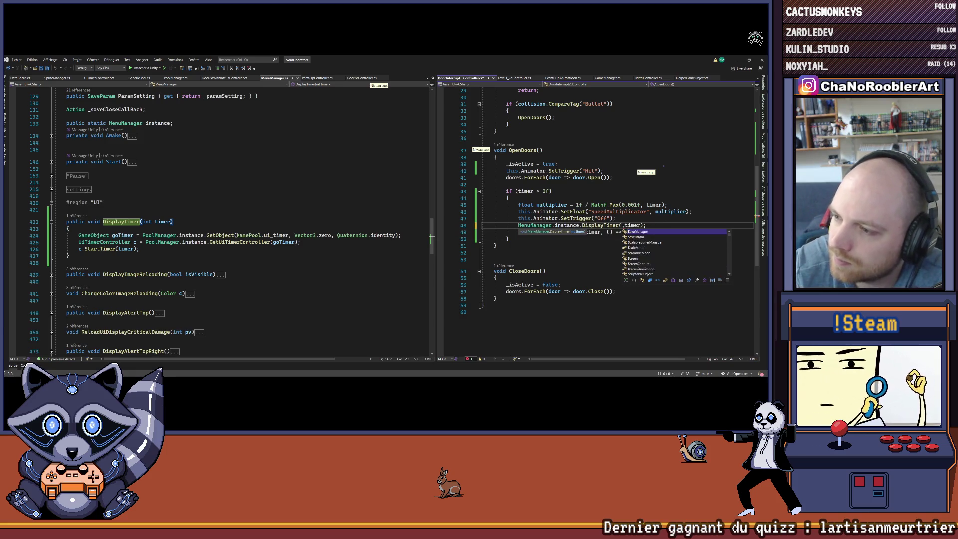
{"action": "key", "text": "Escape"}
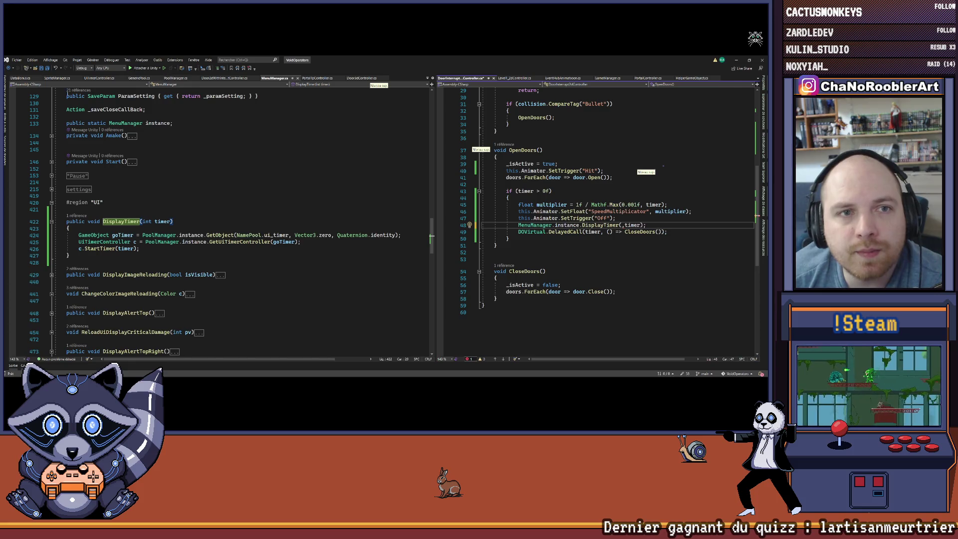
Switch to SpriteManager.cs, inspect the CodeBonus enum's entries in DataBonus.cs, then return to SpriteManager.cs.
{"action": "left_click", "coordinate": [57, 78]}
{"action": "scroll", "coordinate": [224, 209], "scroll_direction": "up", "scroll_amount": 1}
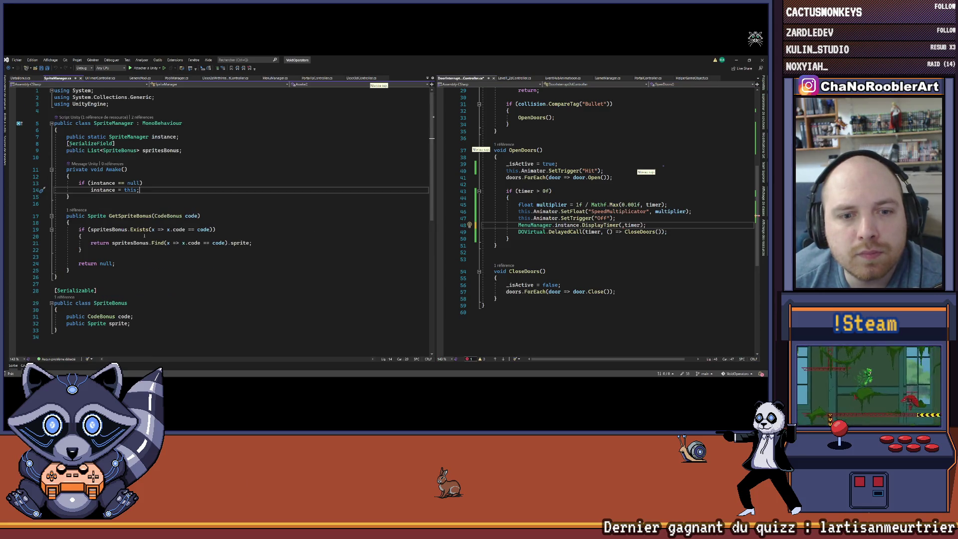
{"action": "scroll", "coordinate": [144, 235], "scroll_direction": "down", "scroll_amount": 1}
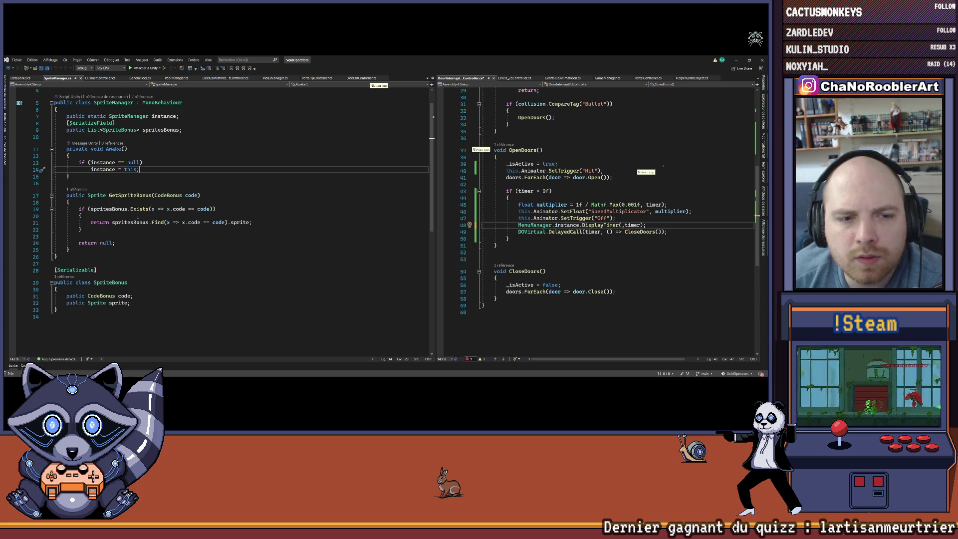
{"action": "left_click", "coordinate": [169, 195], "text": "ctrl"}
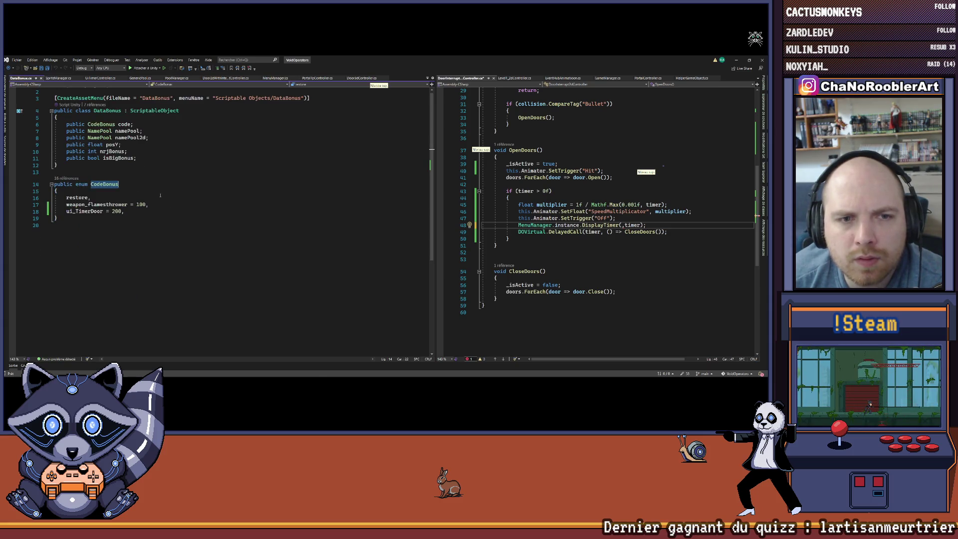
{"action": "left_click", "coordinate": [141, 213]}
{"action": "left_click_drag", "start_coordinate": [58, 200], "coordinate": [134, 211]}
{"action": "left_click", "coordinate": [134, 211]}
{"action": "double_click", "coordinate": [102, 184]}
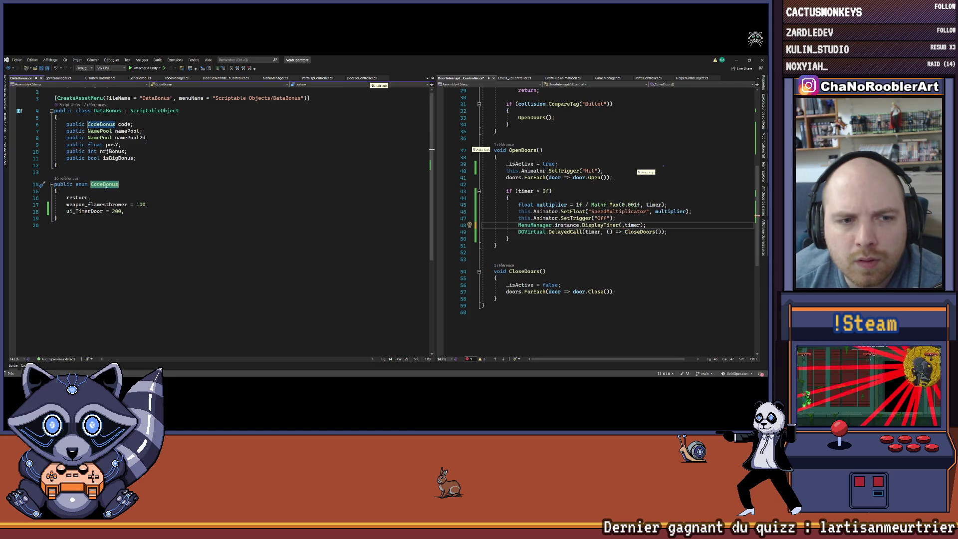
{"action": "key", "text": "ctrl+Tab"}
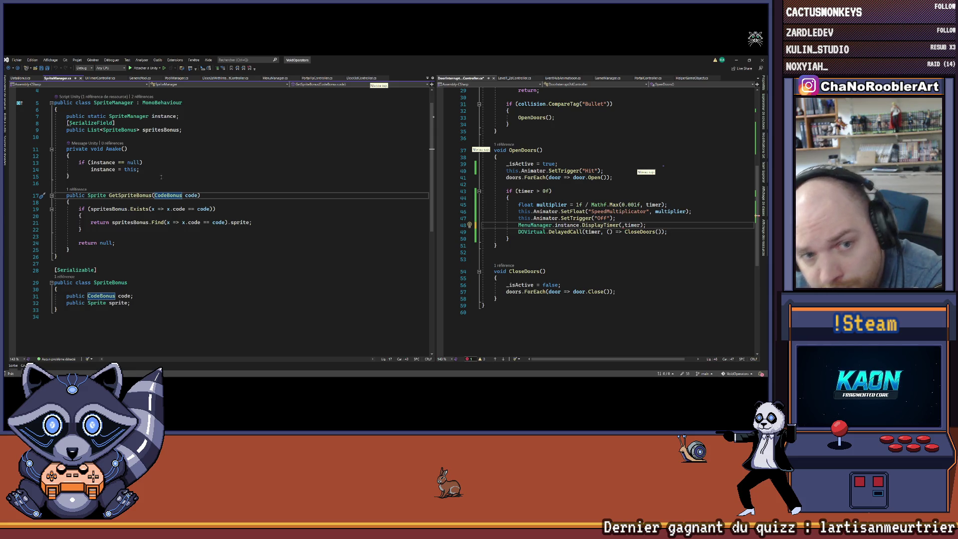
Duplicate the SpriteBonus class in SpriteManager.cs and check the ui_TimerDoor entry in CodeBonus.
{"action": "left_click", "coordinate": [174, 309]}
{"action": "mouse_move", "coordinate": [174, 308]}
{"action": "left_mouse_down"}
{"action": "mouse_move", "coordinate": [64, 283]}
{"action": "mouse_move", "coordinate": [174, 302]}
{"action": "left_mouse_up"}
{"action": "key", "text": "Return"}
{"action": "key", "text": "Return"}
{"action": "key", "text": "ctrl+v"}
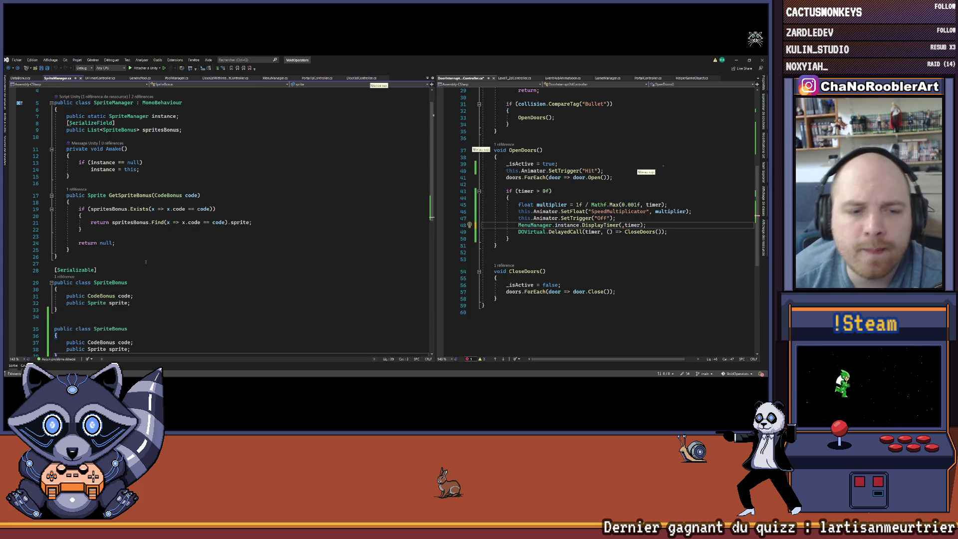
{"action": "scroll", "coordinate": [170, 292], "scroll_direction": "down", "scroll_amount": 5}
{"action": "left_click", "coordinate": [101, 176]}
{"action": "key", "text": "F12"}
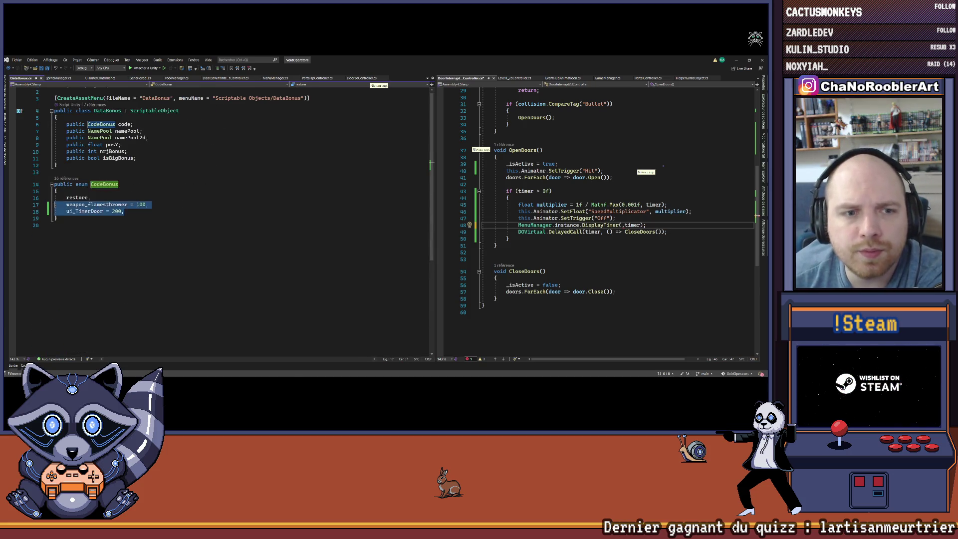
{"action": "left_click", "coordinate": [148, 204]}
{"action": "key", "text": "ctrl+minus"}
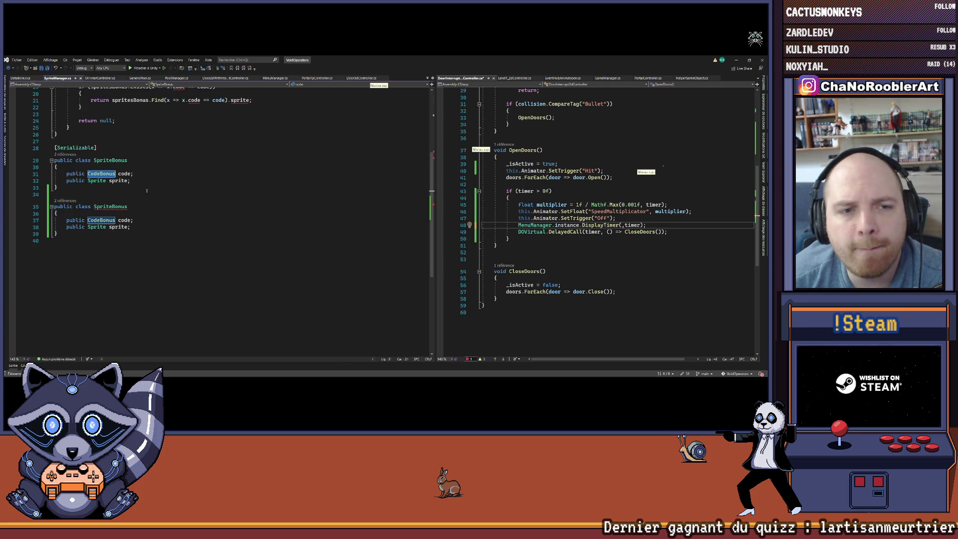
Rename the duplicated class to SpriteUi and change its code field type to CodeSpriteUi.
{"action": "scroll", "coordinate": [120, 234], "scroll_direction": "up", "scroll_amount": 1}
{"action": "left_click", "coordinate": [121, 234]}
{"action": "scroll", "coordinate": [120, 234], "scroll_direction": "up", "scroll_amount": 1}
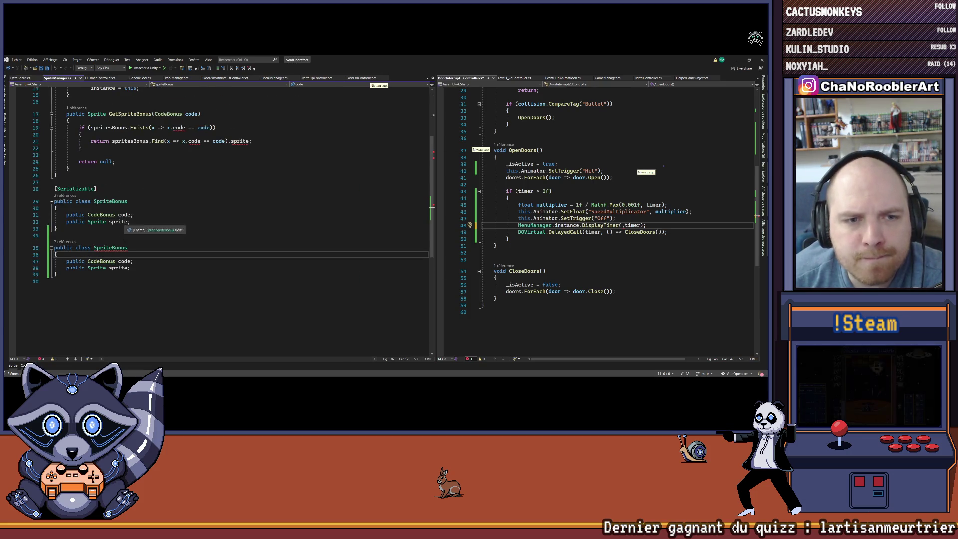
{"action": "left_click", "coordinate": [147, 244]}
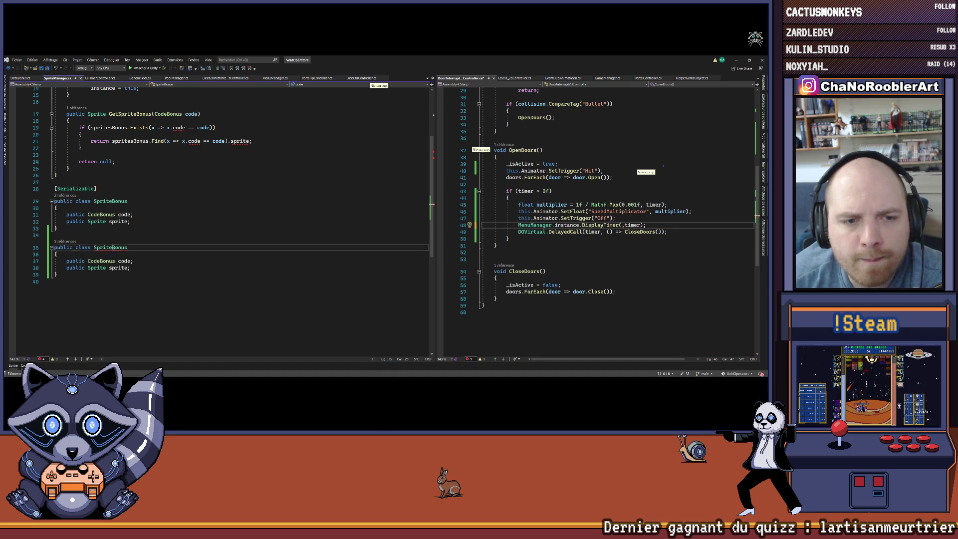
{"action": "key", "text": "BackSpace"}
{"action": "key", "text": "BackSpace"}
{"action": "key", "text": "BackSpace"}
{"action": "type", "text": "Ui"}
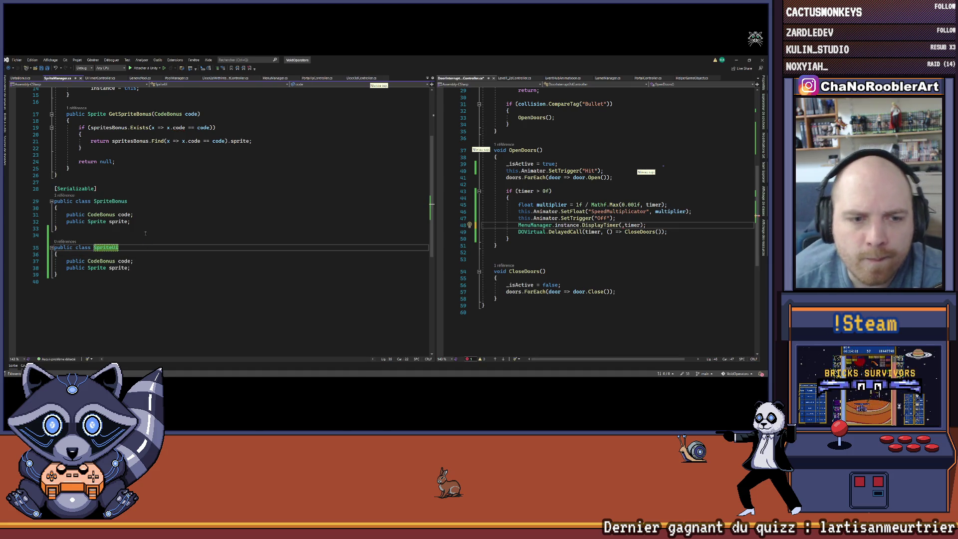
{"action": "left_click", "coordinate": [115, 261]}
{"action": "key", "text": "BackSpace"}
{"action": "key", "text": "BackSpace"}
{"action": "key", "text": "BackSpace"}
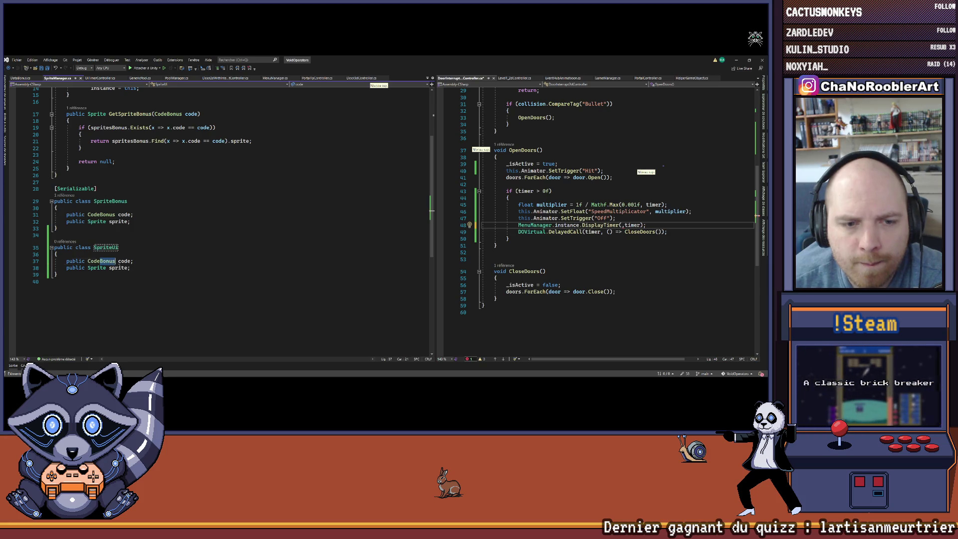
{"action": "type", "text": "SpriteUi"}
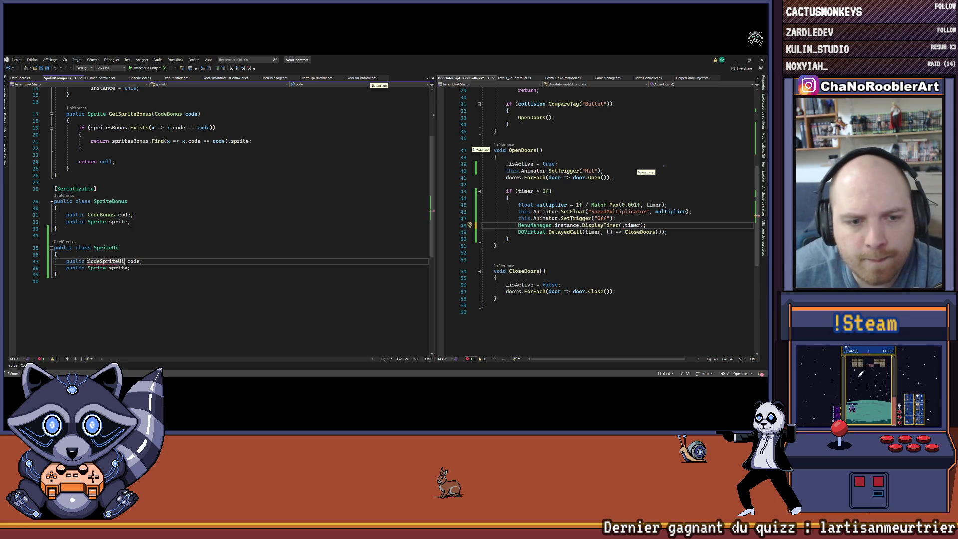
{"action": "scroll", "coordinate": [198, 197], "scroll_direction": "up", "scroll_amount": 1}
{"action": "double_click", "coordinate": [101, 282]}
Start a new enum declaration below CodeBonus, then delete the unfinished line.
{"action": "left_click", "coordinate": [101, 235], "text": "ctrl"}
{"action": "left_click", "coordinate": [94, 212]}
{"action": "key", "text": "Return"}
{"action": "key", "text": "Return"}
{"action": "type", "text": "public e"}
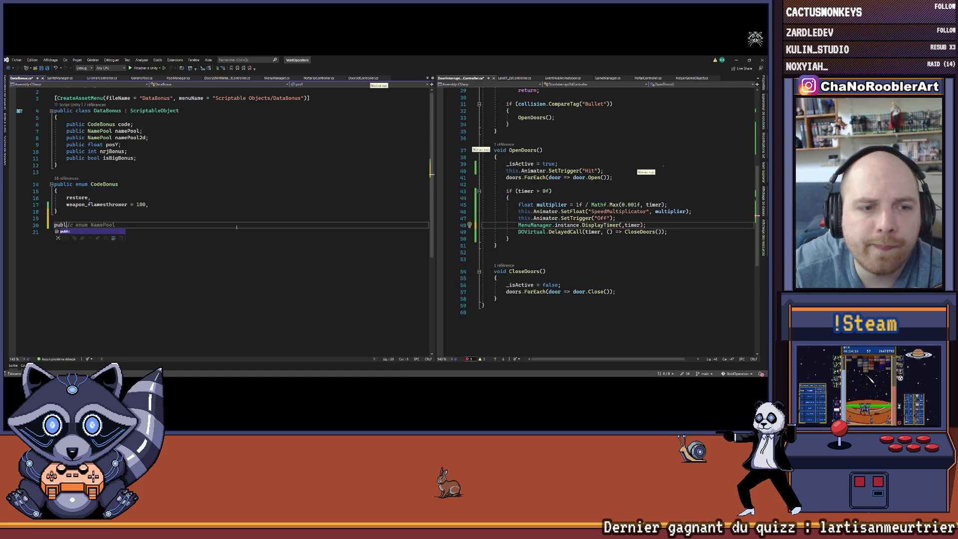
{"action": "key", "text": "BackSpace"}
{"action": "key", "text": "BackSpace"}
{"action": "key", "text": "BackSpace"}
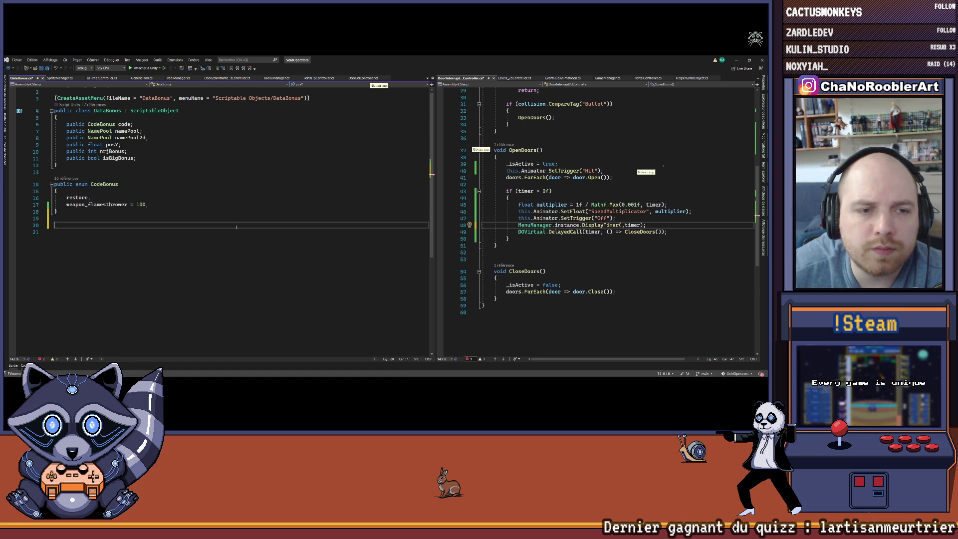
{"action": "scroll", "coordinate": [236, 227], "scroll_direction": "down", "scroll_amount": 1}
{"action": "left_click", "coordinate": [35, 69]}
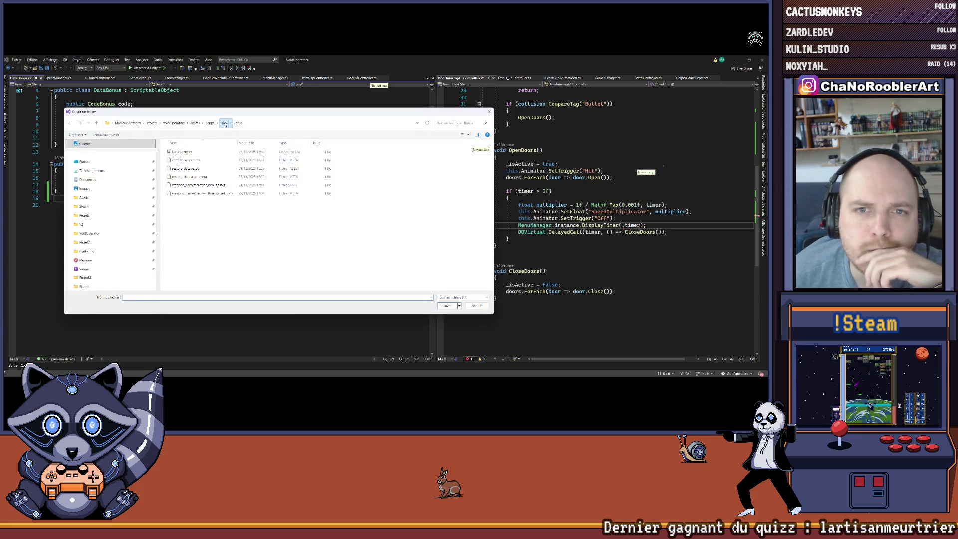
{"action": "left_click", "coordinate": [223, 123]}
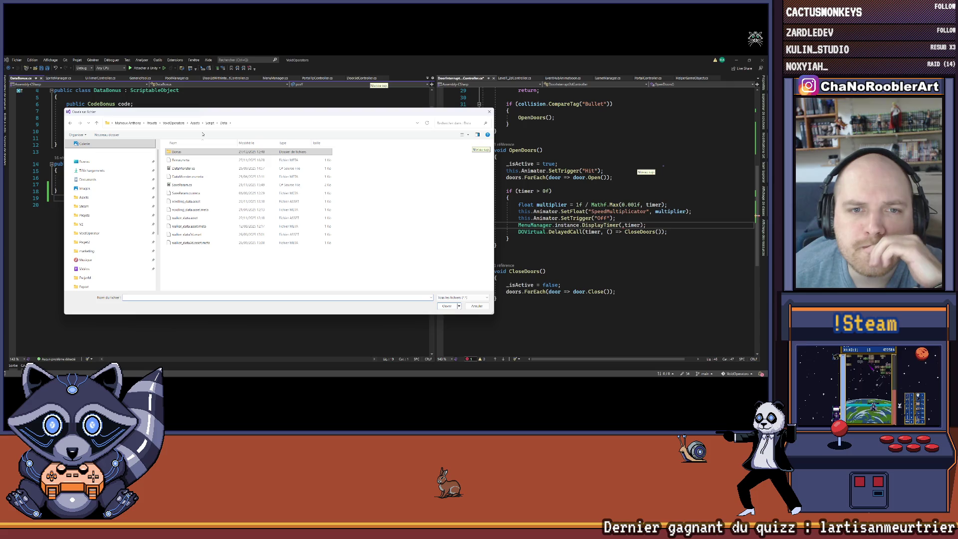
{"action": "left_click", "coordinate": [209, 122]}
{"action": "scroll", "coordinate": [315, 215], "scroll_direction": "down", "scroll_amount": 1}
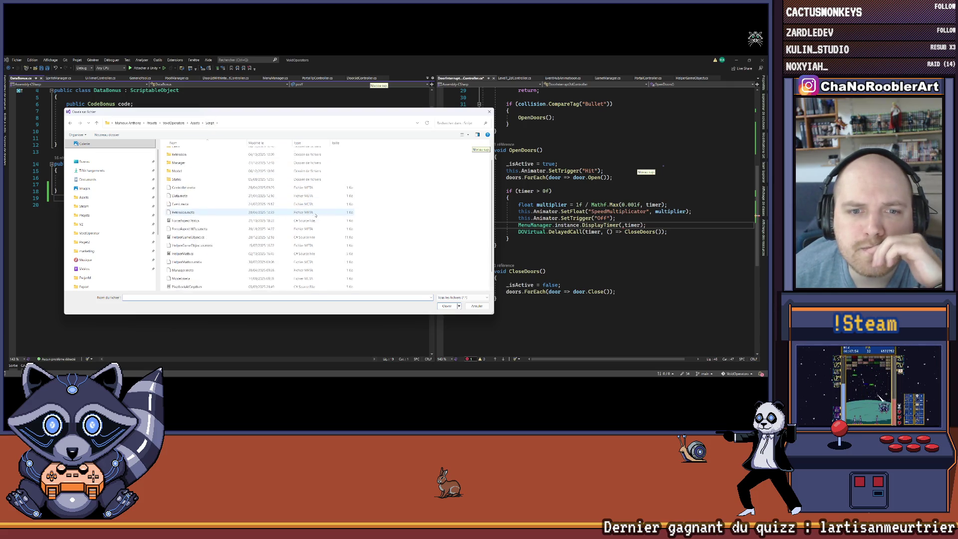
{"action": "scroll", "coordinate": [210, 267], "scroll_direction": "up", "scroll_amount": 1}
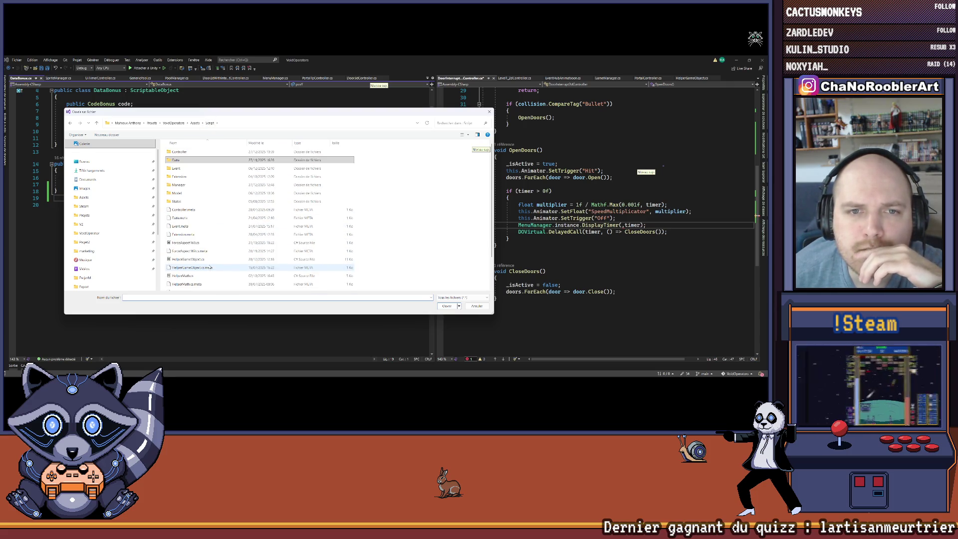
{"action": "double_click", "coordinate": [183, 193]}
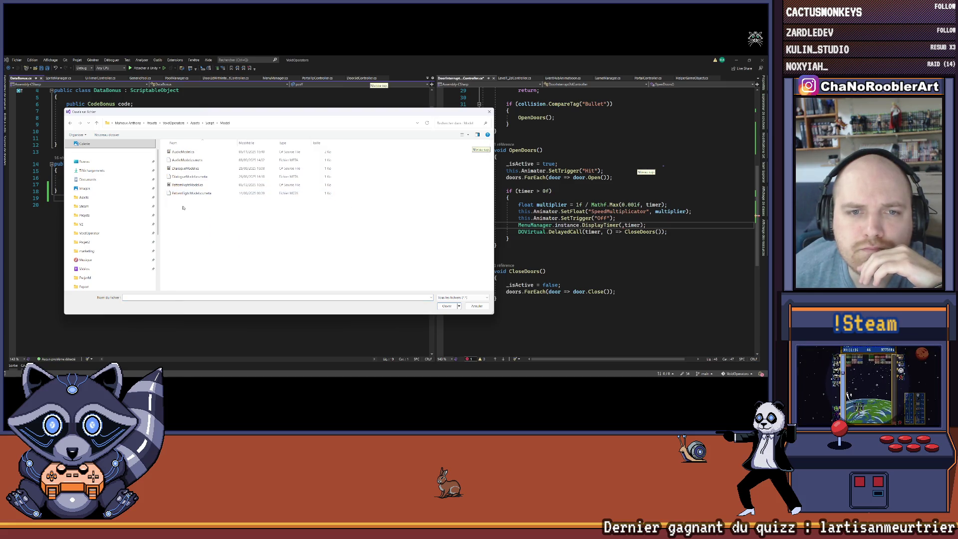
{"action": "key", "text": "BackSpace"}
{"action": "key", "text": "Down"}
{"action": "key", "text": "Return"}
{"action": "key", "text": "BackSpace"}
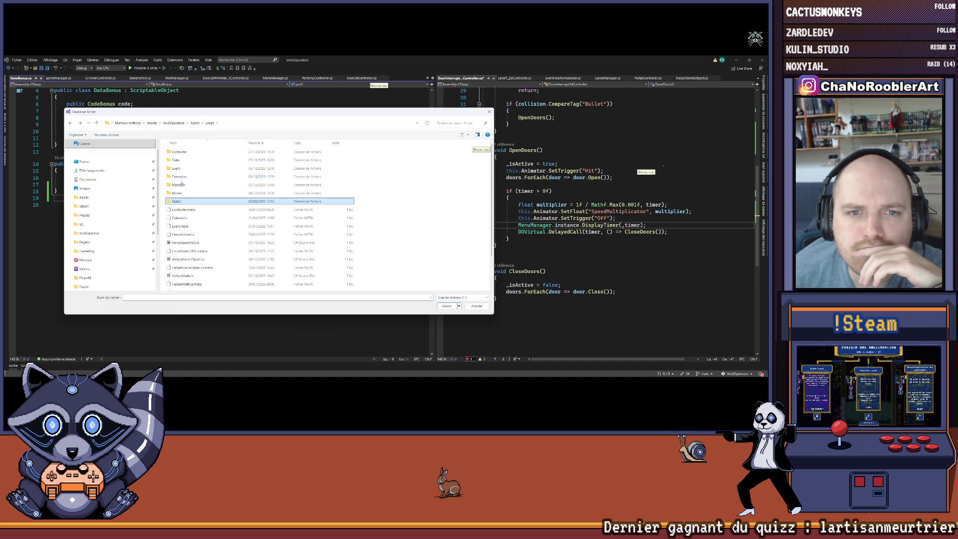
{"action": "double_click", "coordinate": [182, 184]}
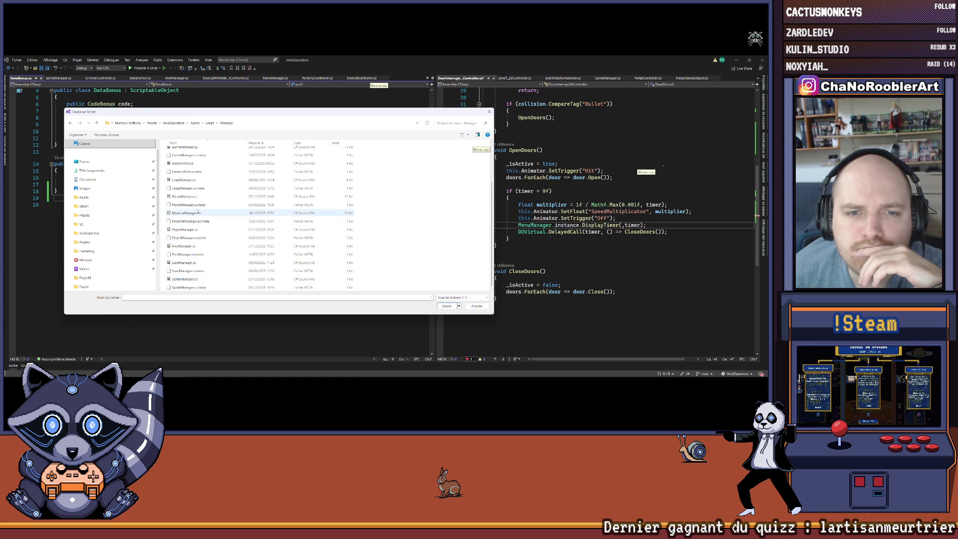
{"action": "scroll", "coordinate": [196, 192], "scroll_direction": "up", "scroll_amount": 2}
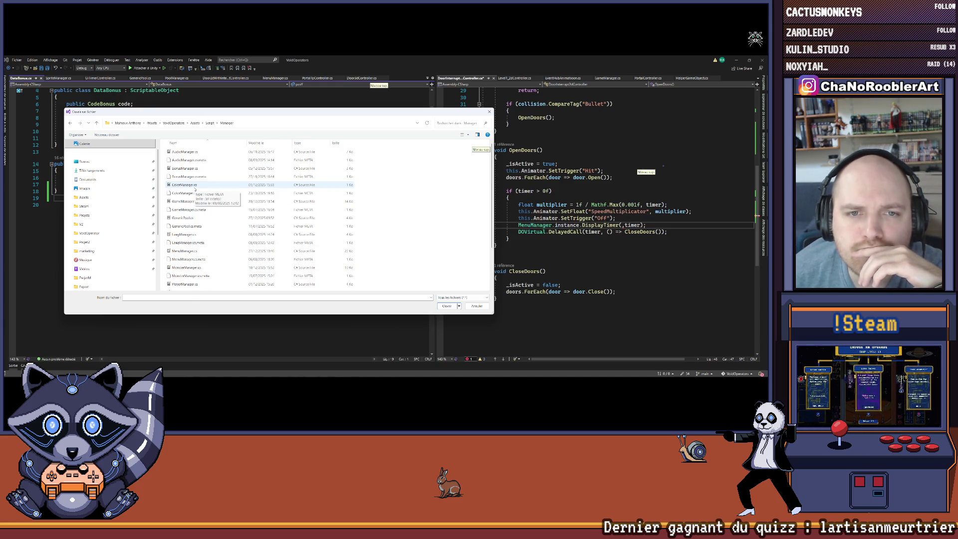
{"action": "left_click", "coordinate": [210, 123]}
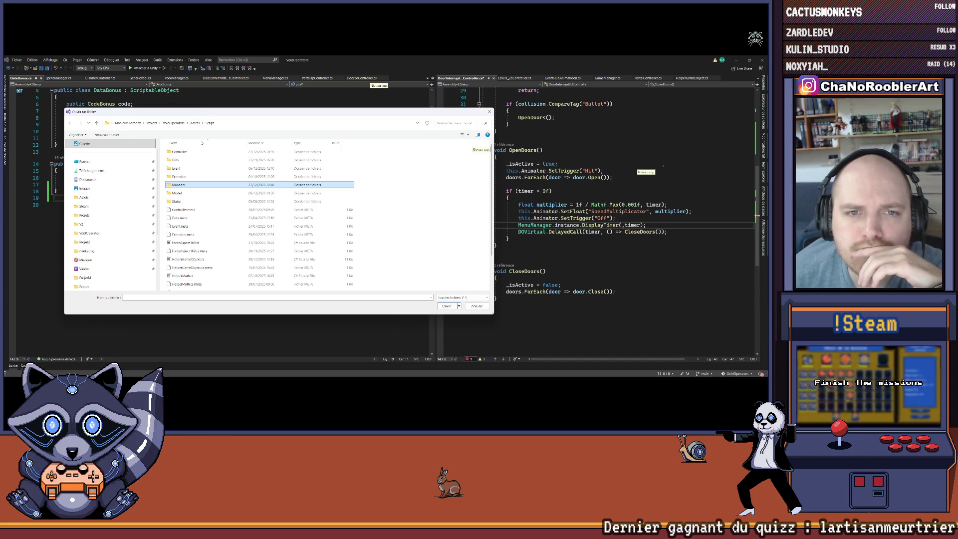
{"action": "double_click", "coordinate": [177, 169]}
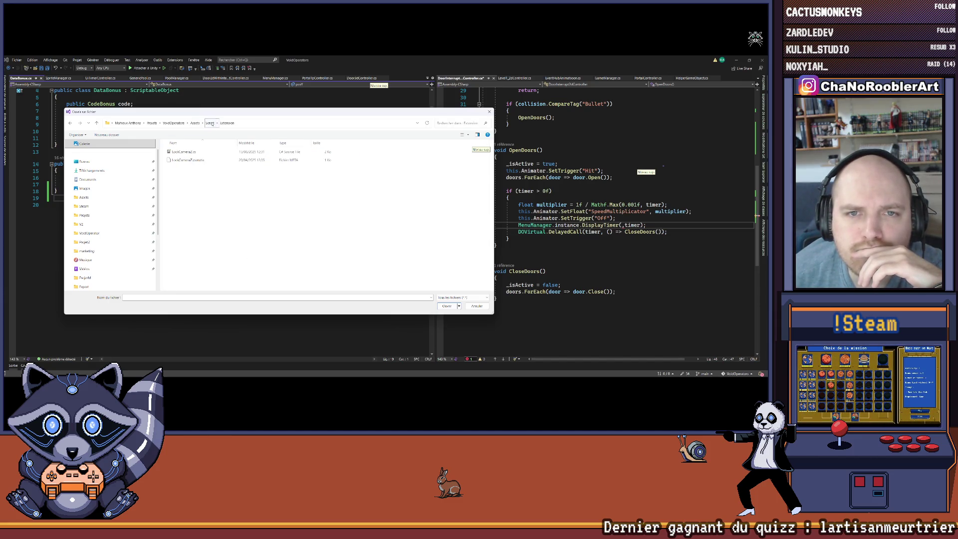
{"action": "left_click", "coordinate": [209, 123]}
{"action": "left_click", "coordinate": [185, 161]}
{"action": "double_click", "coordinate": [185, 161]}
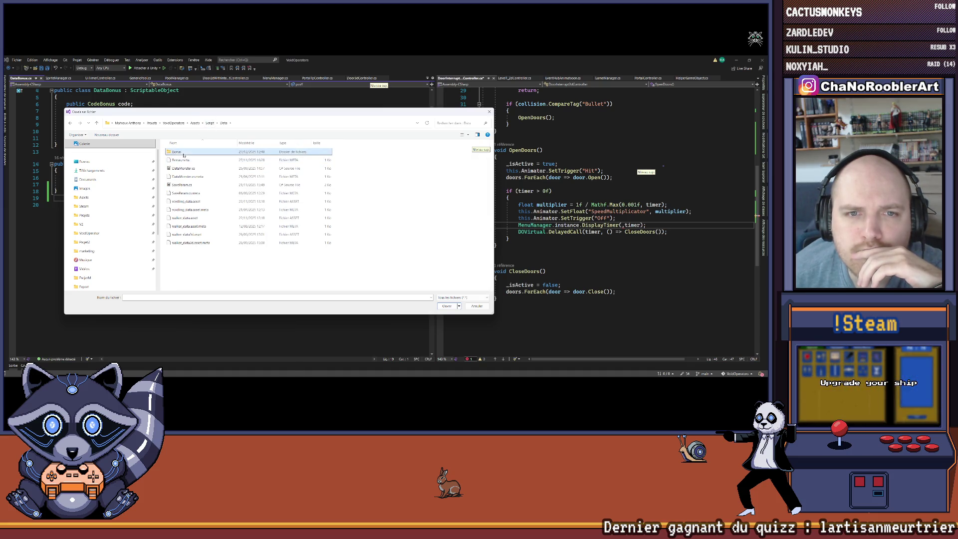
{"action": "double_click", "coordinate": [185, 160]}
{"action": "left_click", "coordinate": [224, 123]}
{"action": "left_click", "coordinate": [210, 122]}
{"action": "left_click", "coordinate": [489, 111]}
{"action": "left_click", "coordinate": [131, 210]}
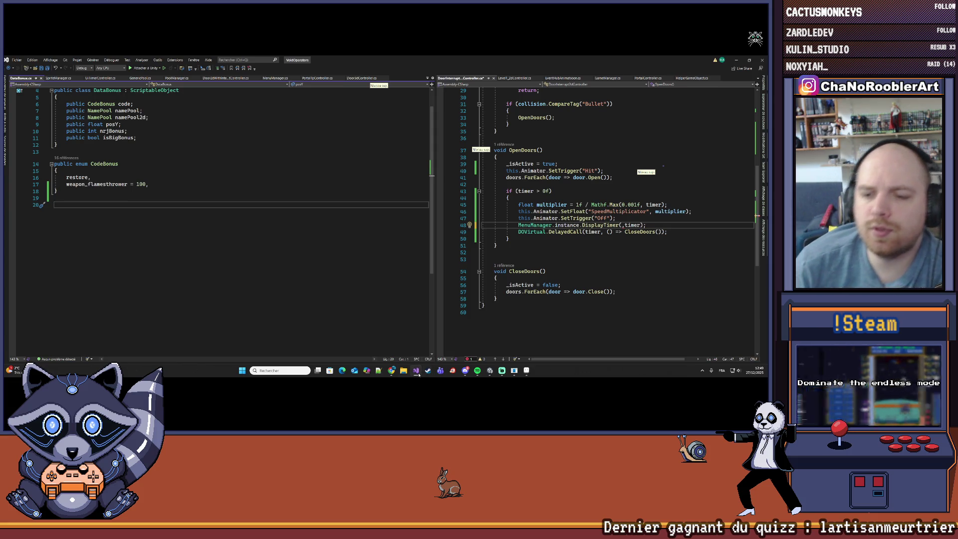
Switch to Unity and browse the project folders from the Monsters art up to Import.
{"action": "left_click", "coordinate": [418, 374]}
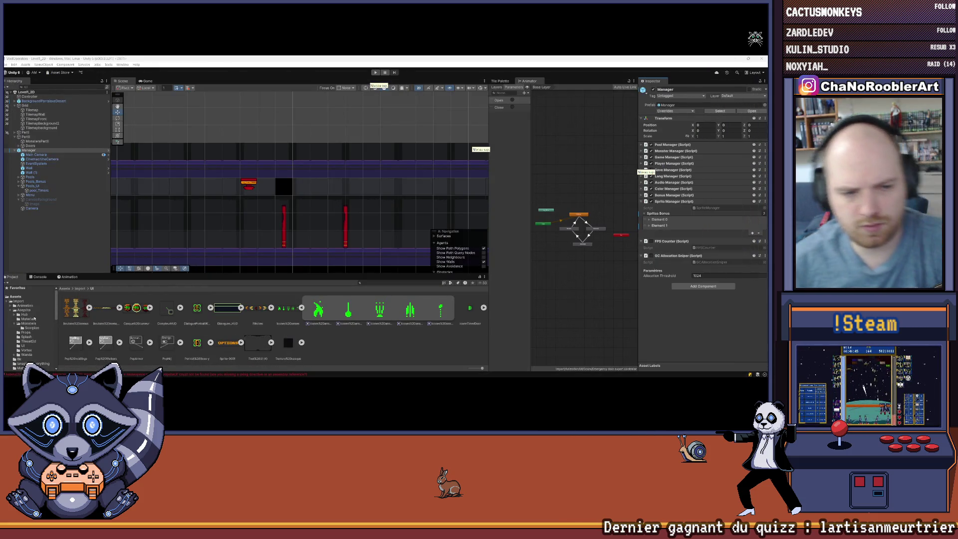
{"action": "left_click", "coordinate": [26, 323]}
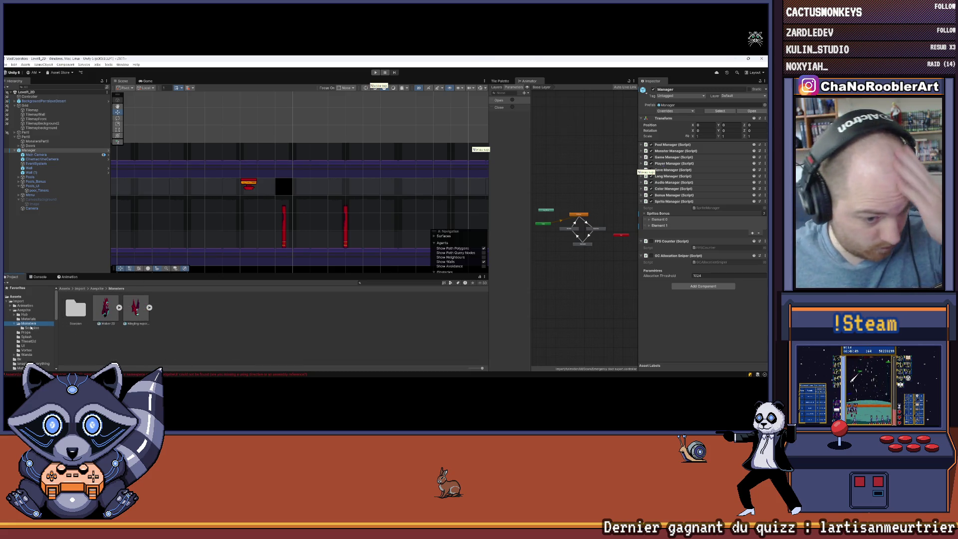
{"action": "scroll", "coordinate": [28, 339], "scroll_direction": "down", "scroll_amount": 3}
{"action": "scroll", "coordinate": [54, 313], "scroll_direction": "up", "scroll_amount": 2}
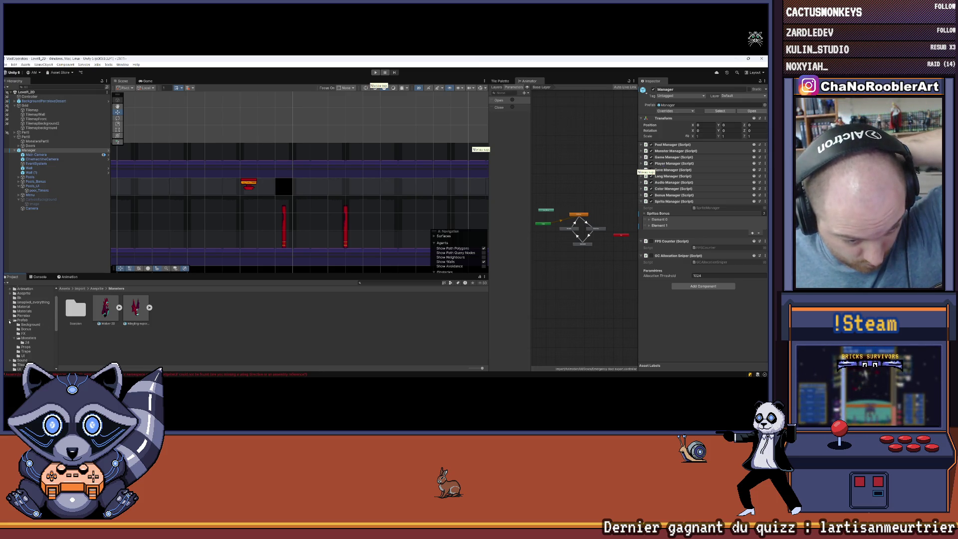
{"action": "left_click", "coordinate": [24, 293]}
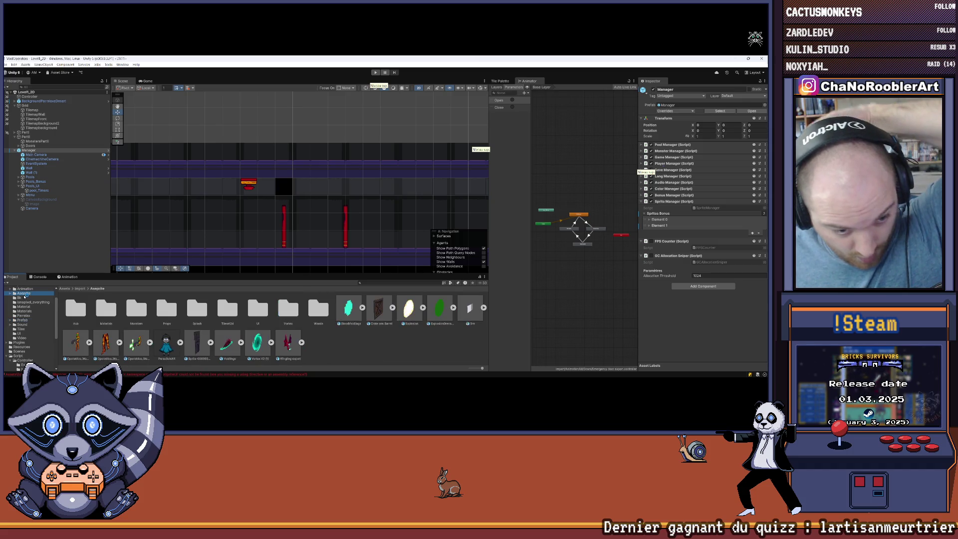
{"action": "left_click", "coordinate": [80, 289]}
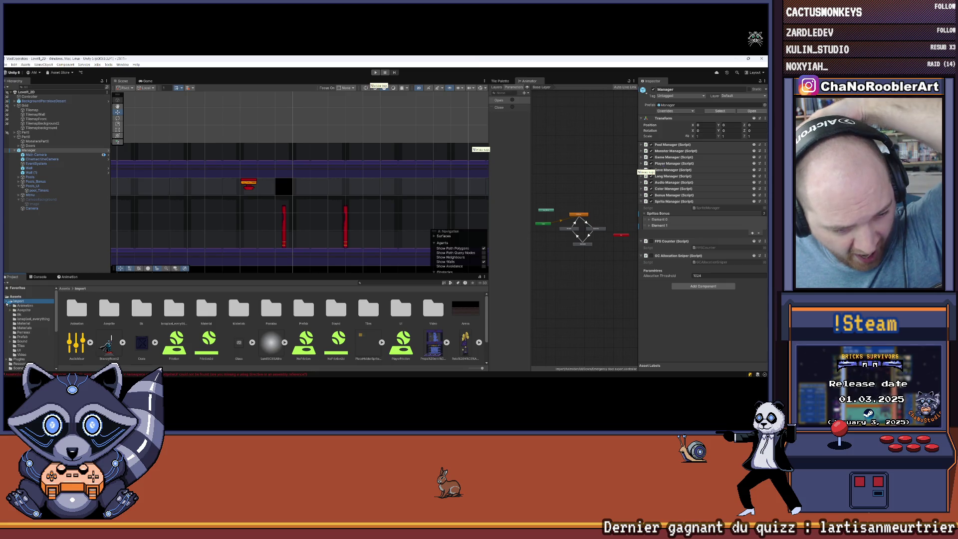
{"action": "scroll", "coordinate": [25, 309], "scroll_direction": "down", "scroll_amount": 5}
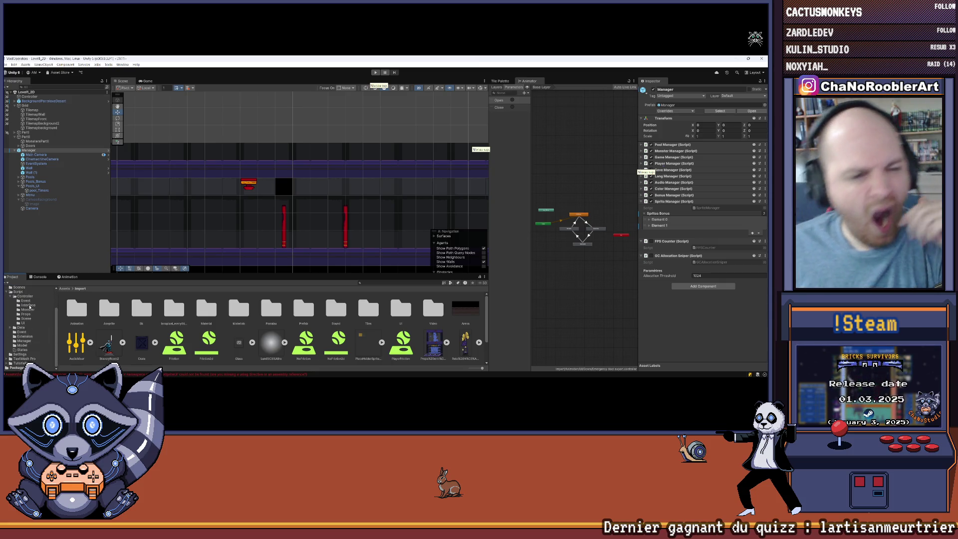
Show the Controller scripts, enlarge the Project panel and open the Event folder.
{"action": "left_click", "coordinate": [36, 297]}
{"action": "left_click_drag", "start_coordinate": [247, 273], "coordinate": [280, 227]}
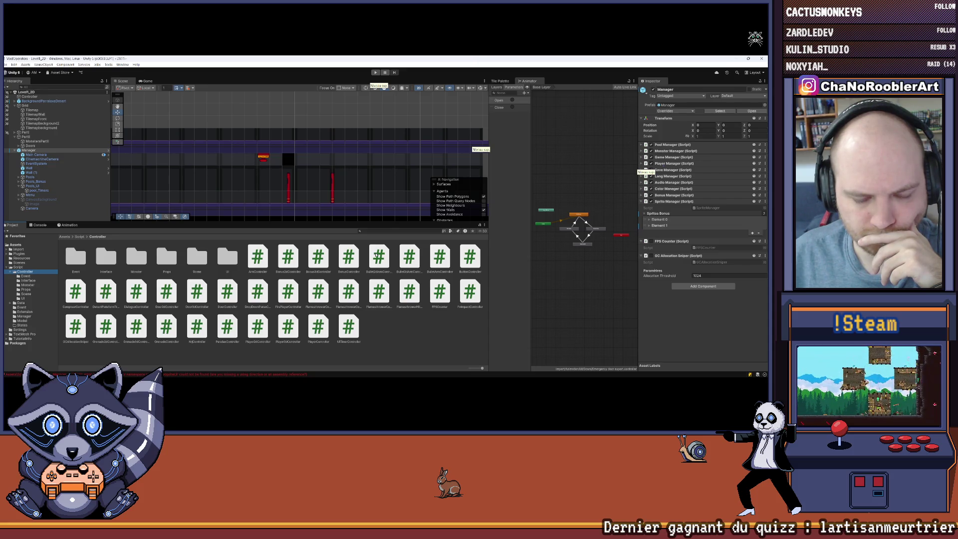
{"action": "double_click", "coordinate": [75, 257]}
Create an empty C# script named Enums in the Event folder and open it.
{"action": "right_click", "coordinate": [220, 325]}
{"action": "mouse_move", "coordinate": [239, 176]}
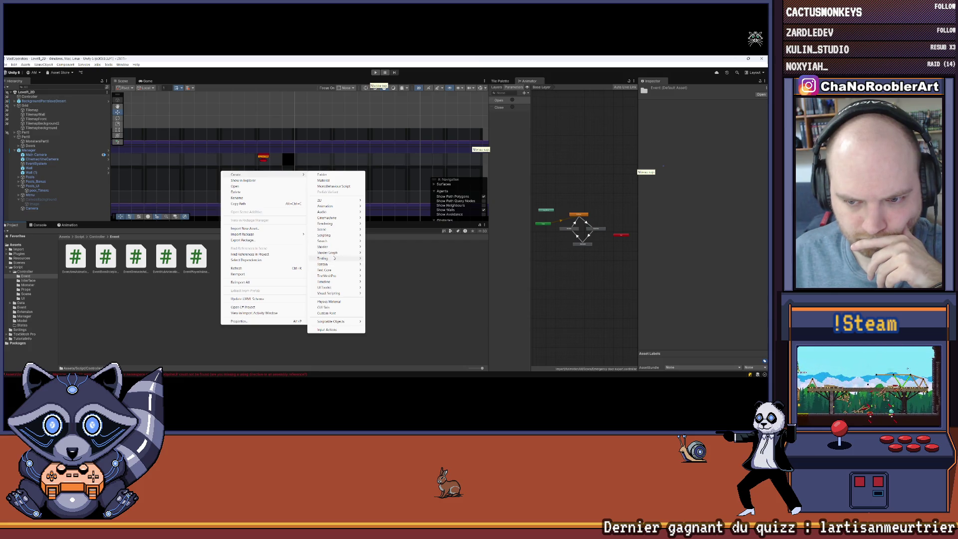
{"action": "mouse_move", "coordinate": [332, 235]}
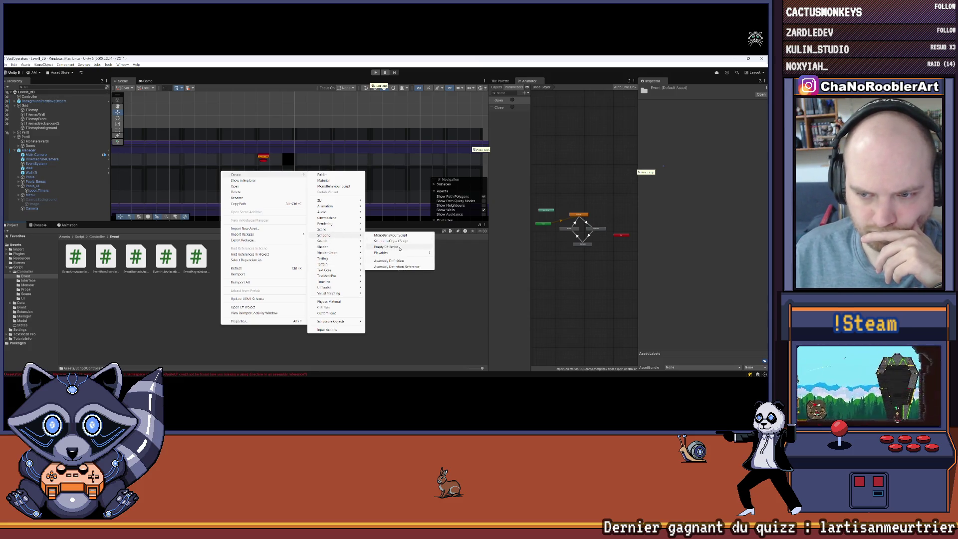
{"action": "left_click", "coordinate": [394, 246]}
{"action": "type", "text": "Eve"}
{"action": "key", "text": "Return"}
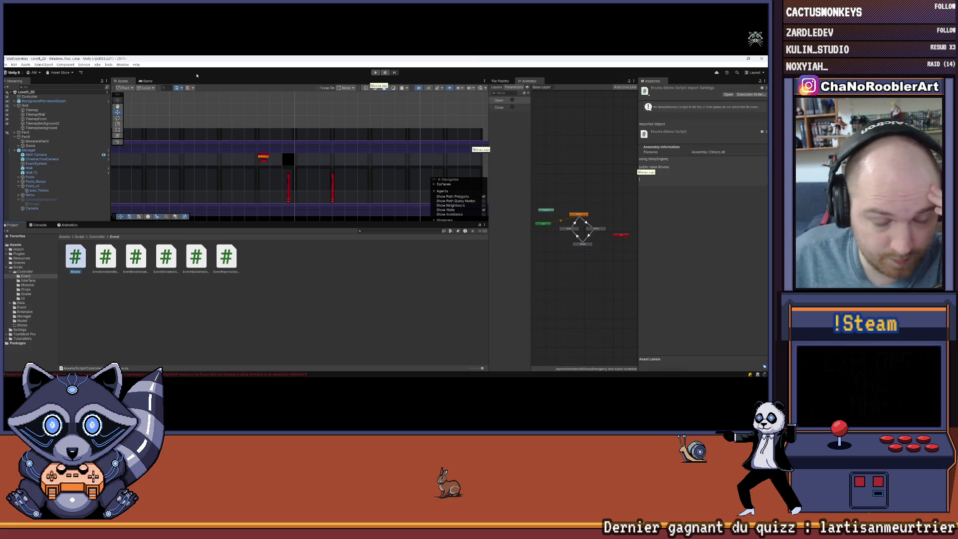
{"action": "key", "text": "Down"}
{"action": "key", "text": "Down"}
{"action": "key", "text": "Down"}
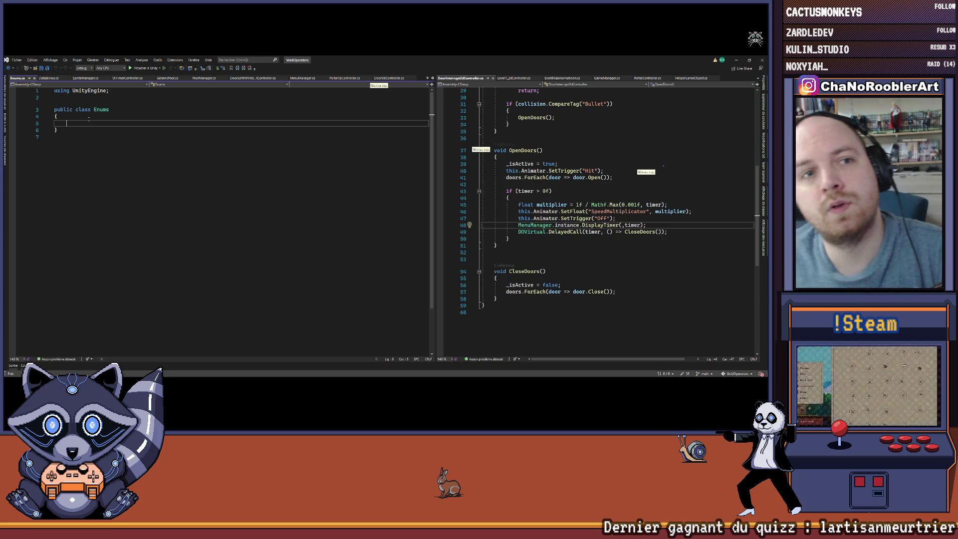
Cut the CodeBonus enum from DataBonus and paste it twice into Enums.
{"action": "left_click", "coordinate": [49, 78]}
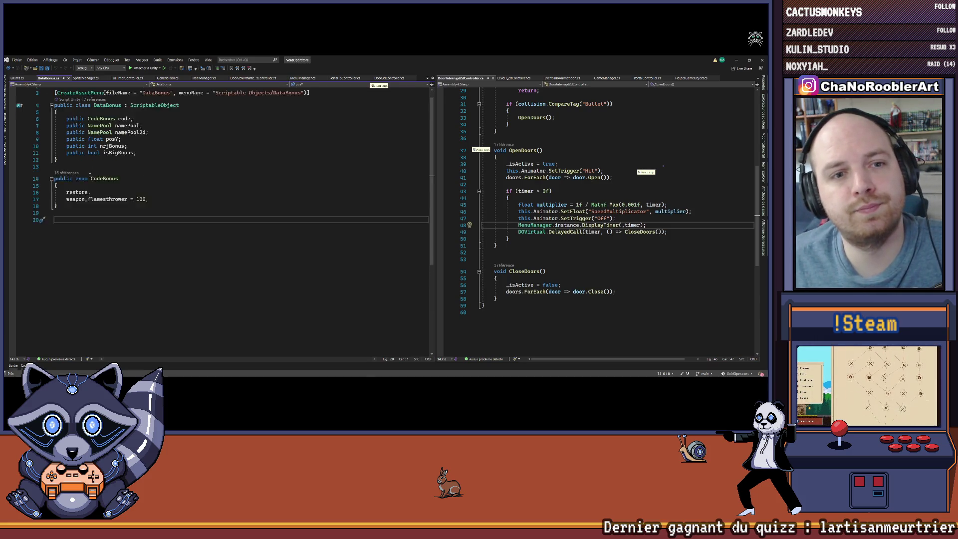
{"action": "left_click_drag", "start_coordinate": [60, 217], "coordinate": [43, 191]}
{"action": "key", "text": "ctrl+x"}
{"action": "key", "text": "ctrl+Tab"}
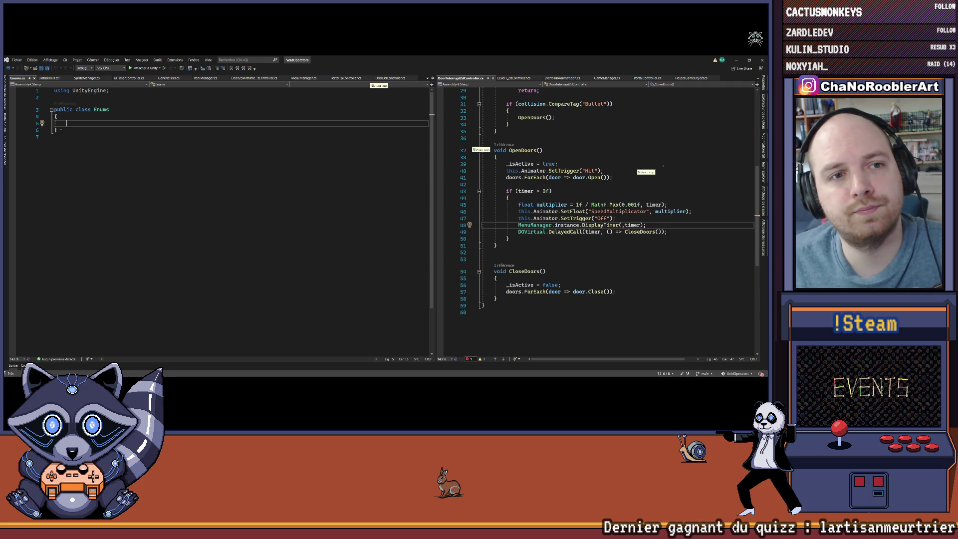
{"action": "key", "text": "ctrl+v"}
{"action": "key", "text": "Return"}
{"action": "key", "text": "Return"}
{"action": "key", "text": "ctrl+v"}
Rename the second enum copy to CodeSpriteUi, clear its members and save Enums.
{"action": "double_click", "coordinate": [104, 162]}
{"action": "type", "text": "CodeSpriteUi"}
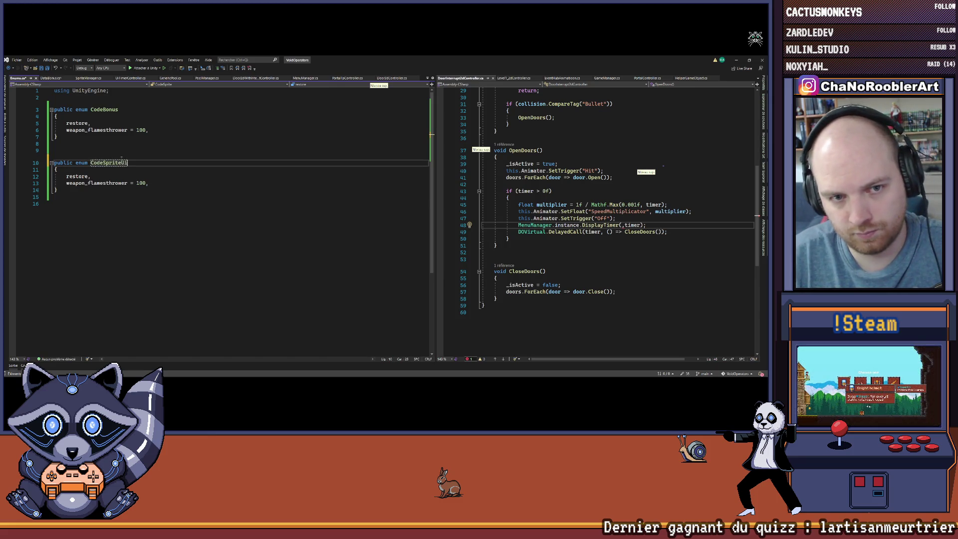
{"action": "key", "text": "Down"}
{"action": "key", "text": "Down"}
{"action": "key", "text": "Down"}
{"action": "key", "text": "End"}
{"action": "key", "text": "shift+Up"}
{"action": "key", "text": "shift+Home"}
{"action": "key", "text": "Delete"}
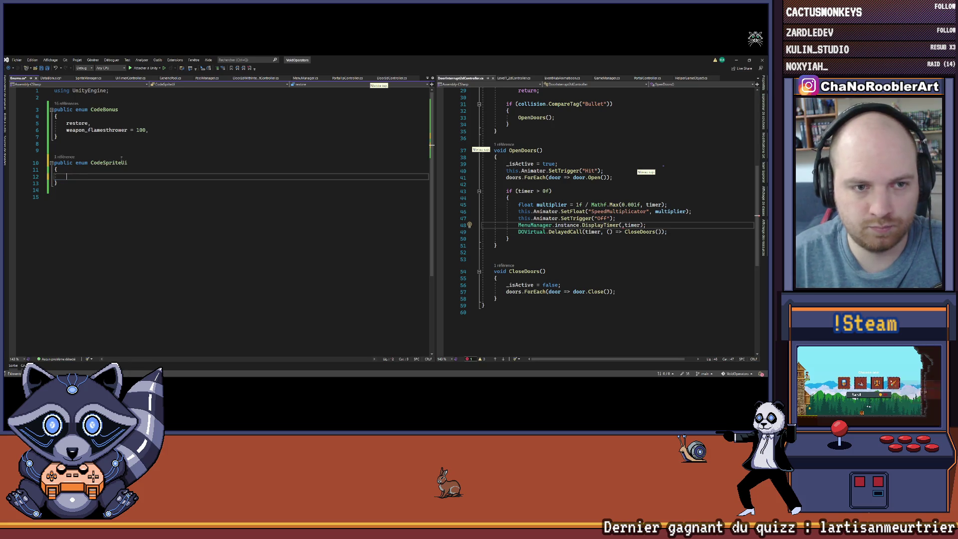
{"action": "key", "text": "ctrl+s"}
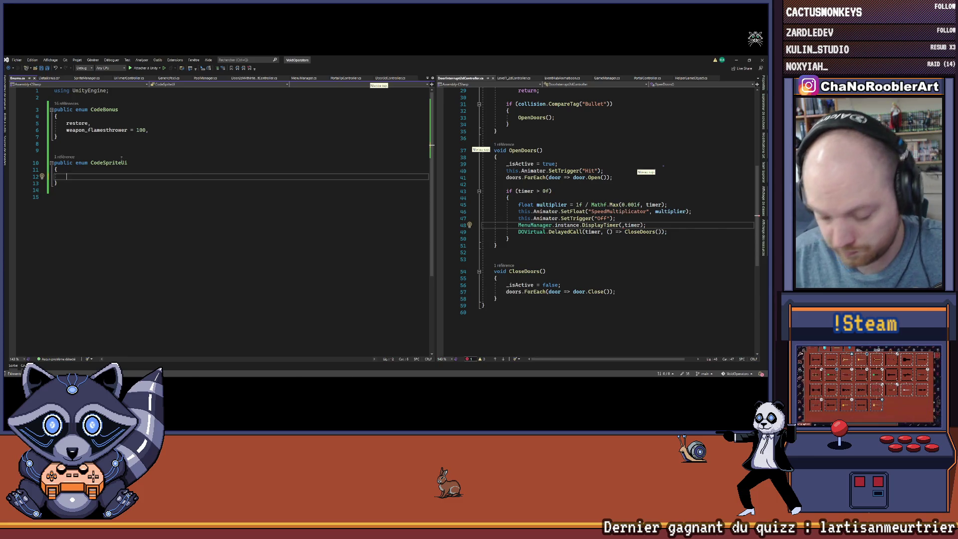
Give CodeSpriteUi the single member IconTimerDoorUI = 0.
{"action": "key", "text": "BackSpace"}
{"action": "type", "text": "onU"}
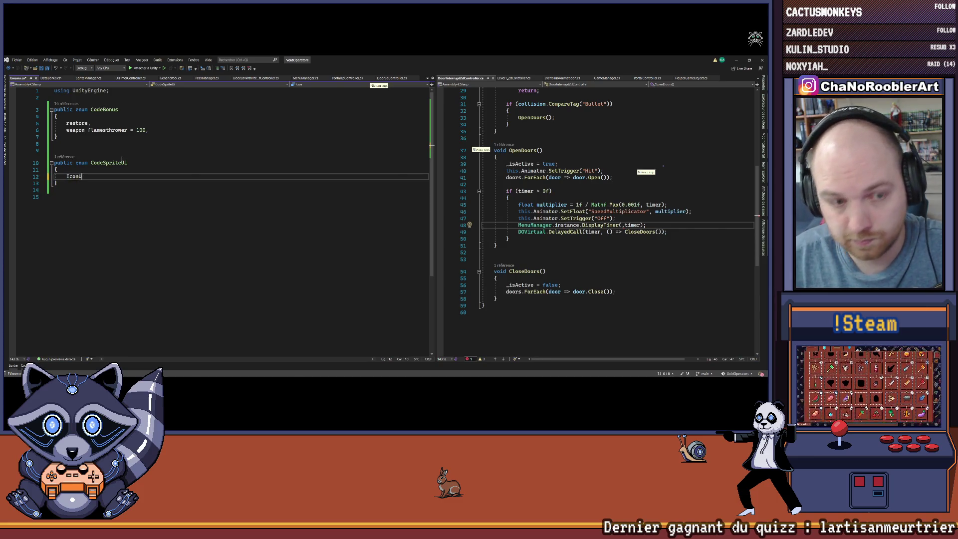
{"action": "key", "text": "BackSpace"}
{"action": "key", "text": "BackSpace"}
{"action": "type", "text": "T"}
{"action": "key", "text": "BackSpace"}
{"action": "type", "text": "onTim"}
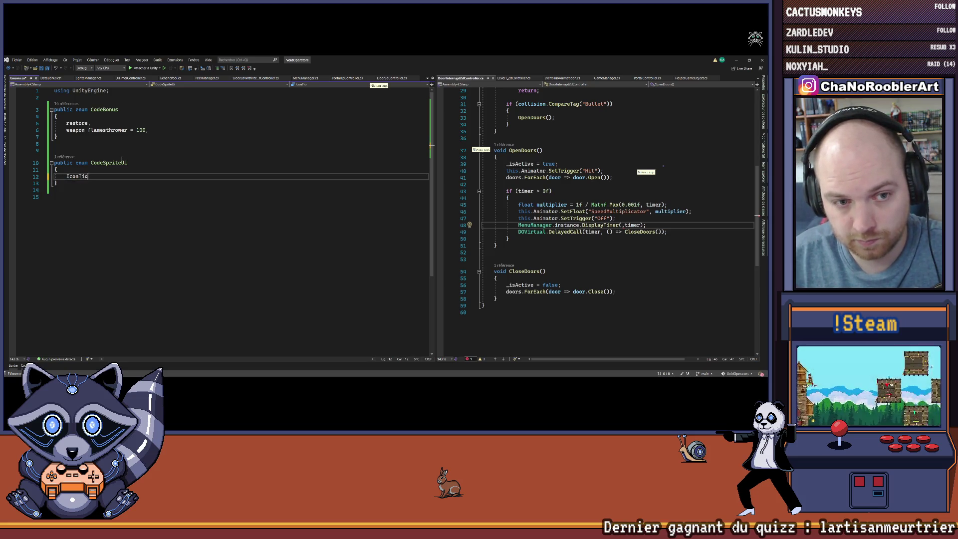
{"action": "type", "text": "er"}
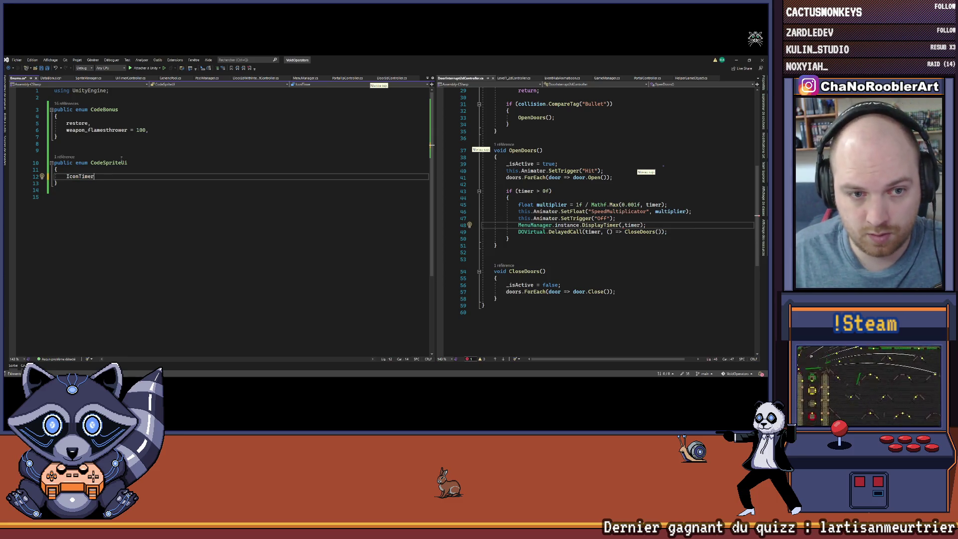
{"action": "type", "text": "Door"}
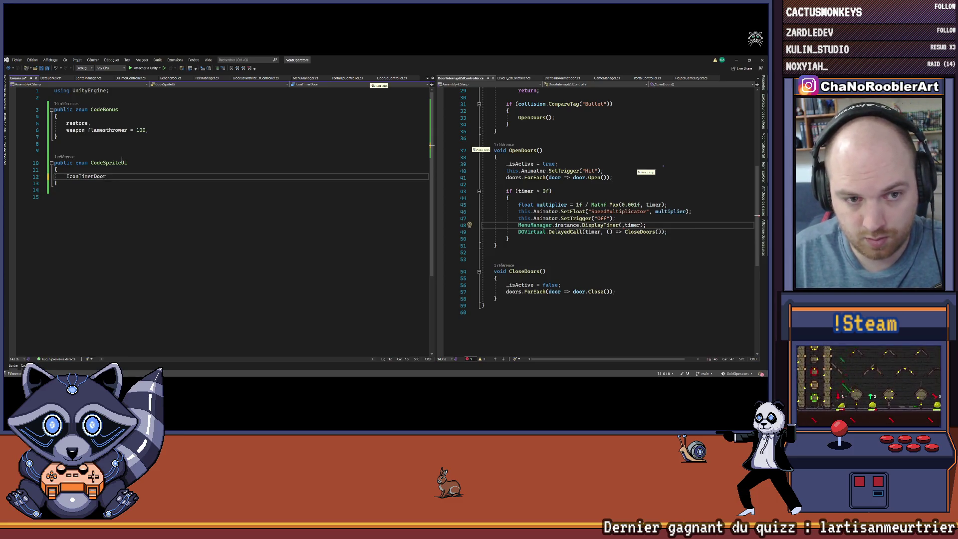
{"action": "type", "text": "UI = 0"}
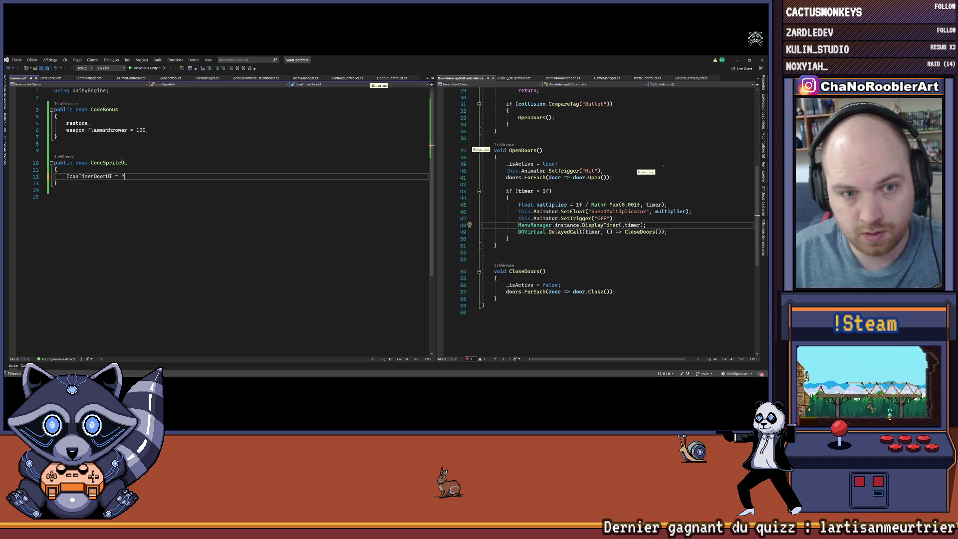
{"action": "key", "text": "BackSpace"}
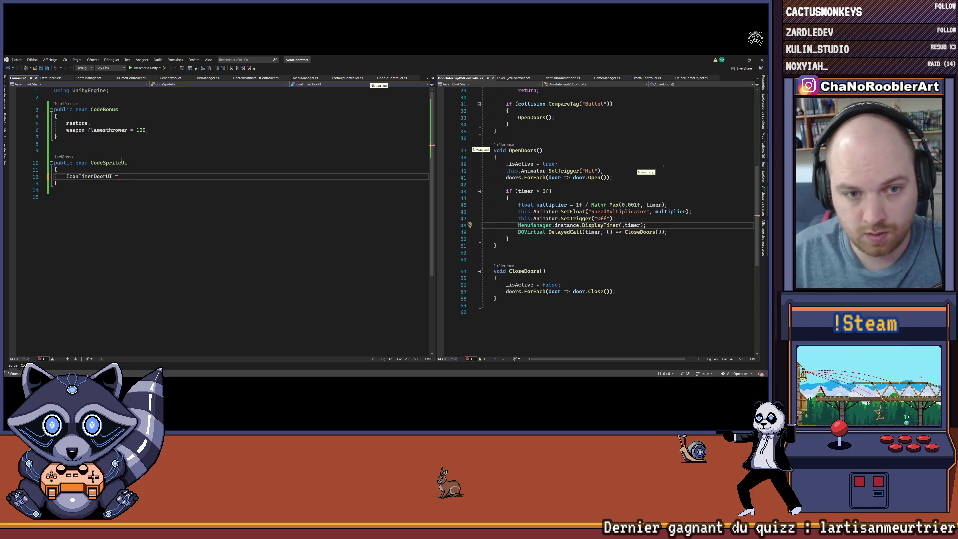
{"action": "key", "text": "BackSpace"}
{"action": "key", "text": "BackSpace"}
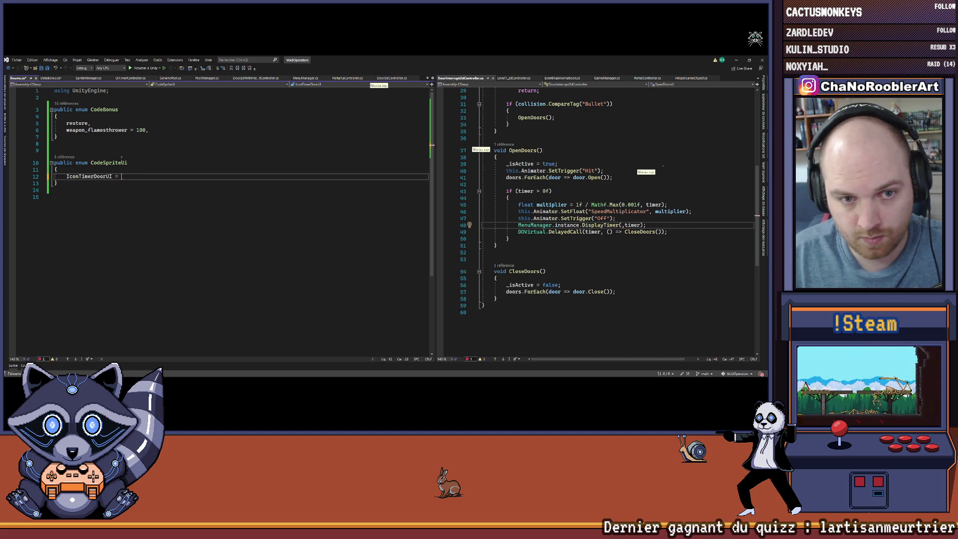
{"action": "type", "text": "0;"}
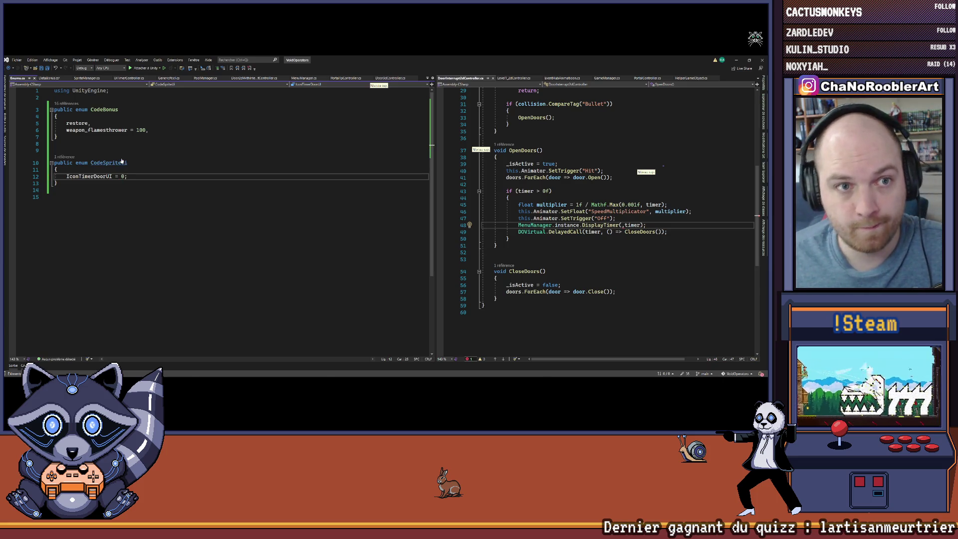
Remove the leftover blank lines in DataBonus and save it.
{"action": "key", "text": "ctrl+Tab"}
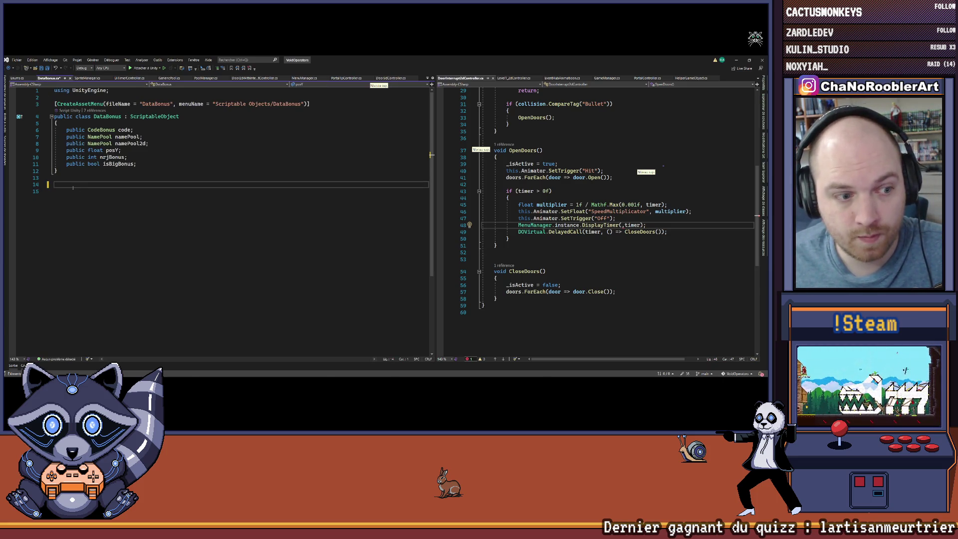
{"action": "key", "text": "BackSpace"}
{"action": "key", "text": "BackSpace"}
{"action": "key", "text": "ctrl+s"}
Duplicate the GetSpriteBonus method in SpriteManager.
{"action": "left_click", "coordinate": [85, 78]}
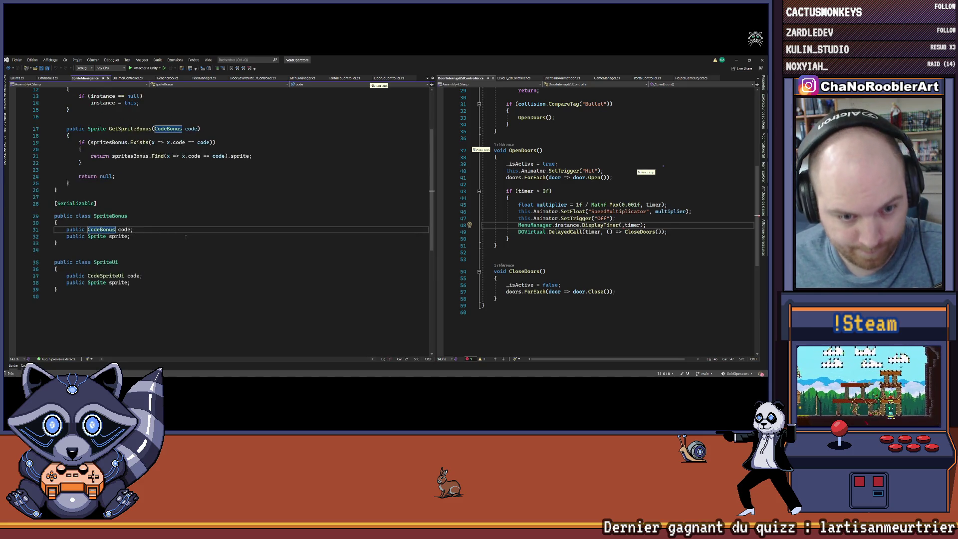
{"action": "scroll", "coordinate": [79, 224], "scroll_direction": "up", "scroll_amount": 2}
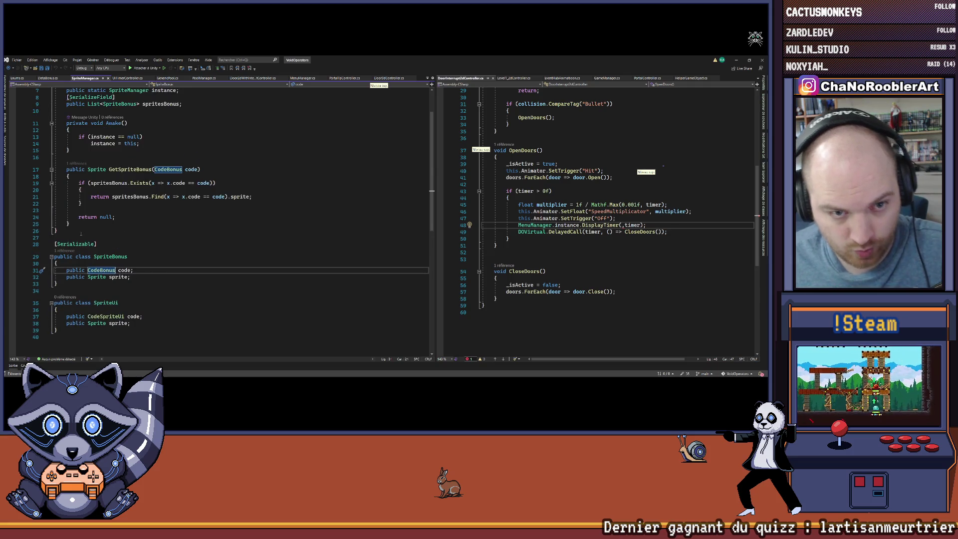
{"action": "left_click_drag", "start_coordinate": [78, 224], "coordinate": [33, 170]}
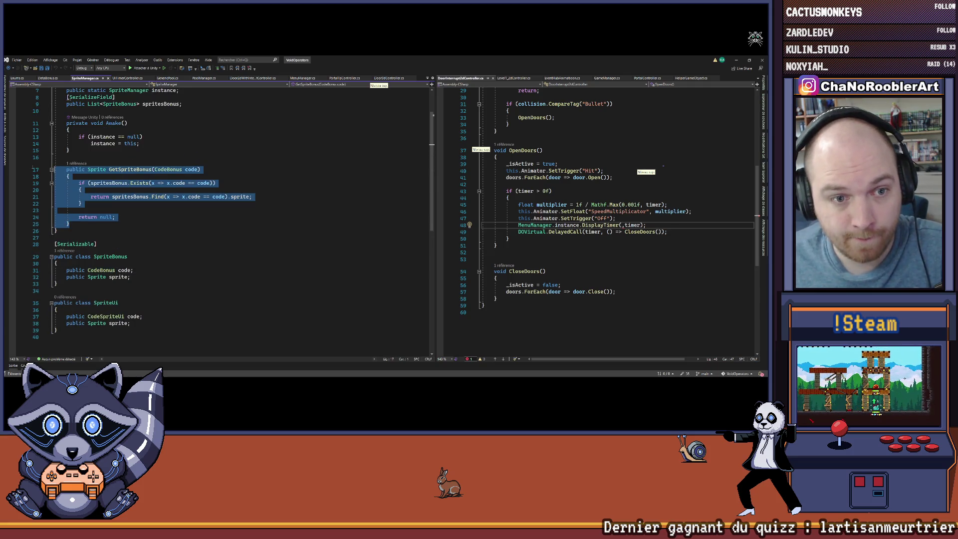
{"action": "key", "text": "ctrl+c"}
{"action": "left_click", "coordinate": [85, 223]}
{"action": "key", "text": "Return"}
{"action": "key", "text": "ctrl+v"}
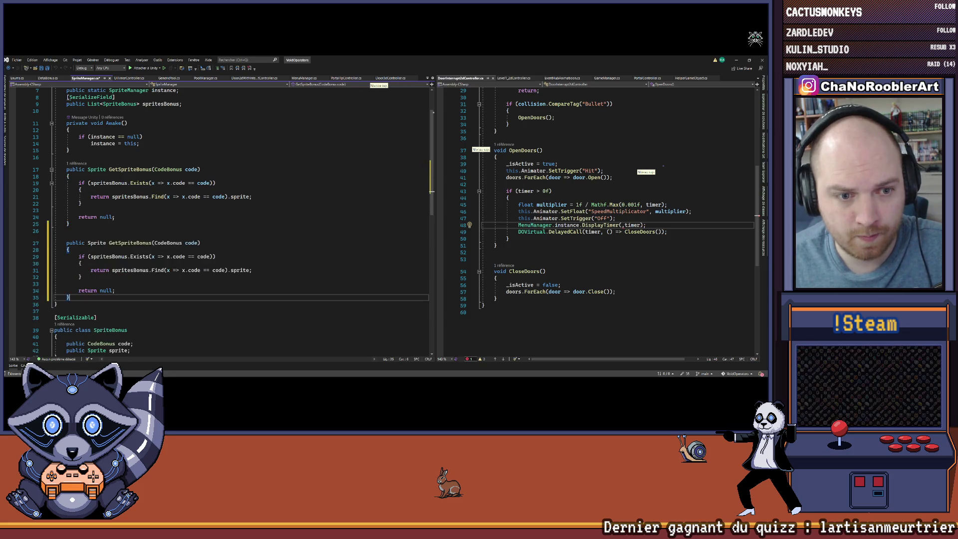
Change the duplicate's parameter type from CodeBonus to CodeSpriteUi.
{"action": "scroll", "coordinate": [108, 307], "scroll_direction": "down", "scroll_amount": 3}
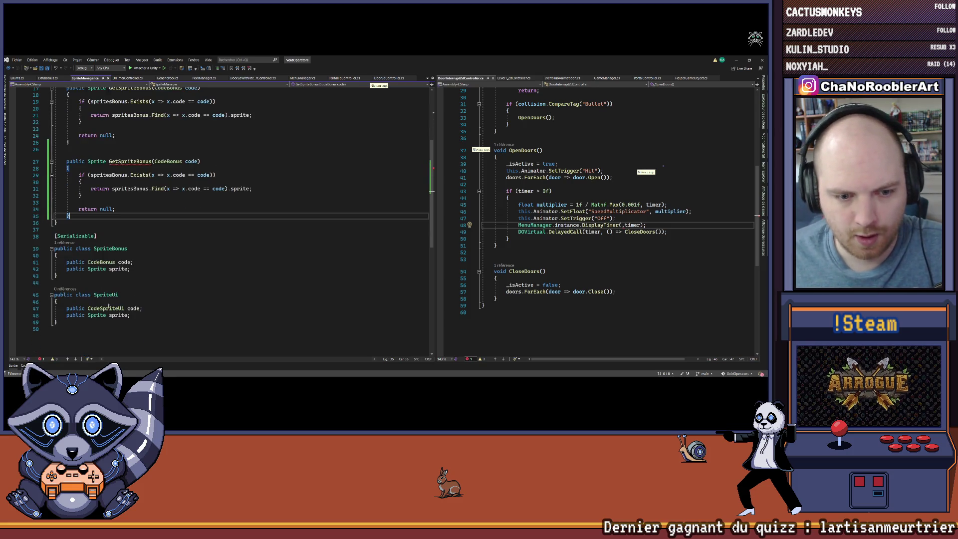
{"action": "double_click", "coordinate": [107, 308]}
{"action": "key", "text": "ctrl+c"}
{"action": "double_click", "coordinate": [163, 162]}
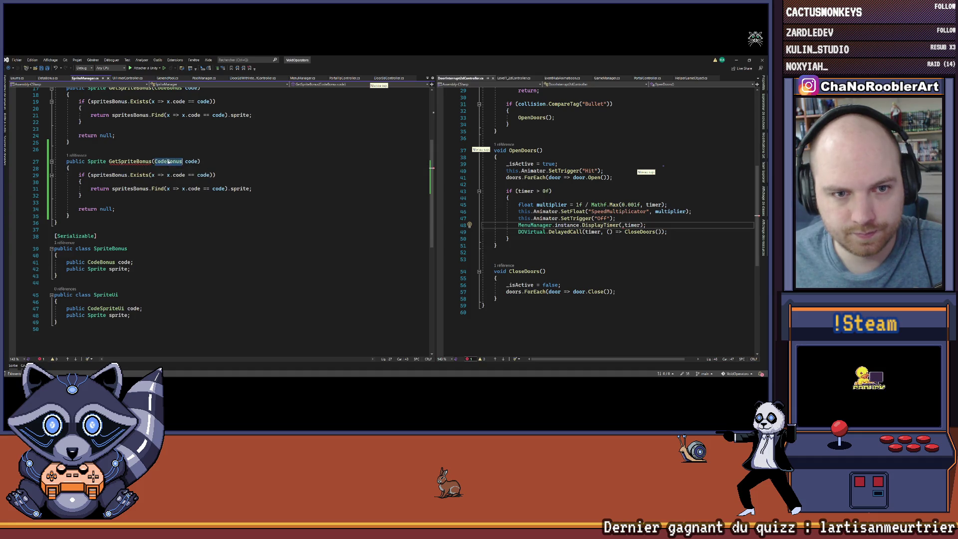
{"action": "key", "text": "ctrl+v"}
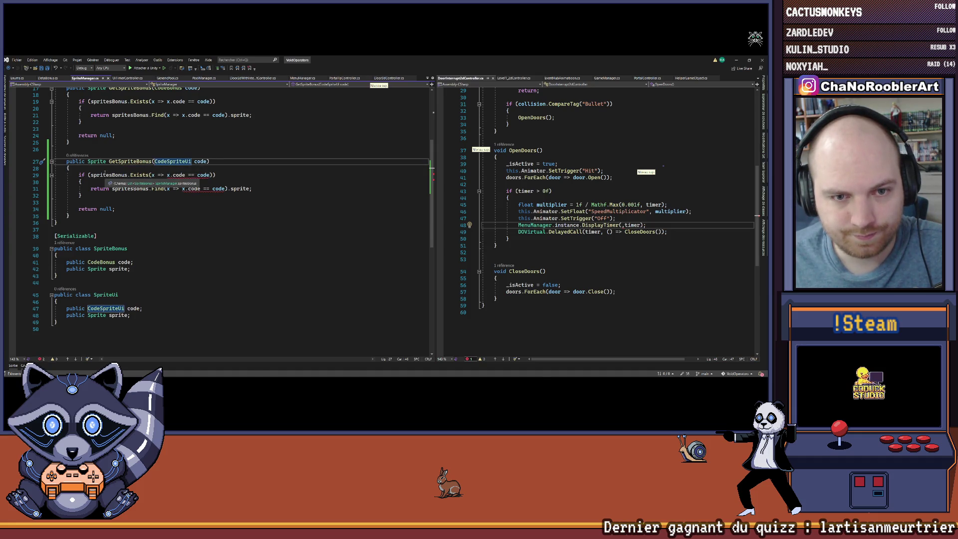
{"action": "mouse_move", "coordinate": [176, 176]}
{"action": "scroll", "coordinate": [177, 178], "scroll_direction": "up", "scroll_amount": 5}
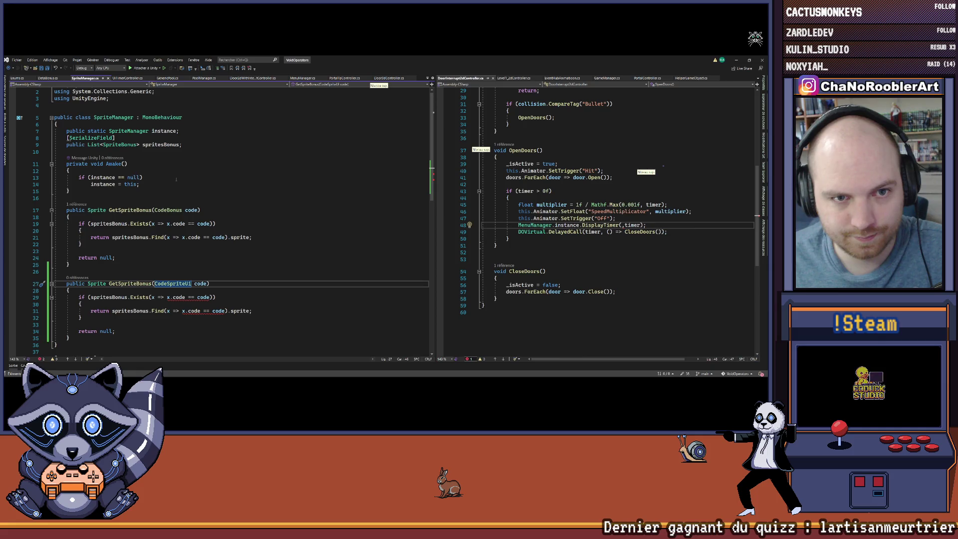
{"action": "double_click", "coordinate": [145, 145]}
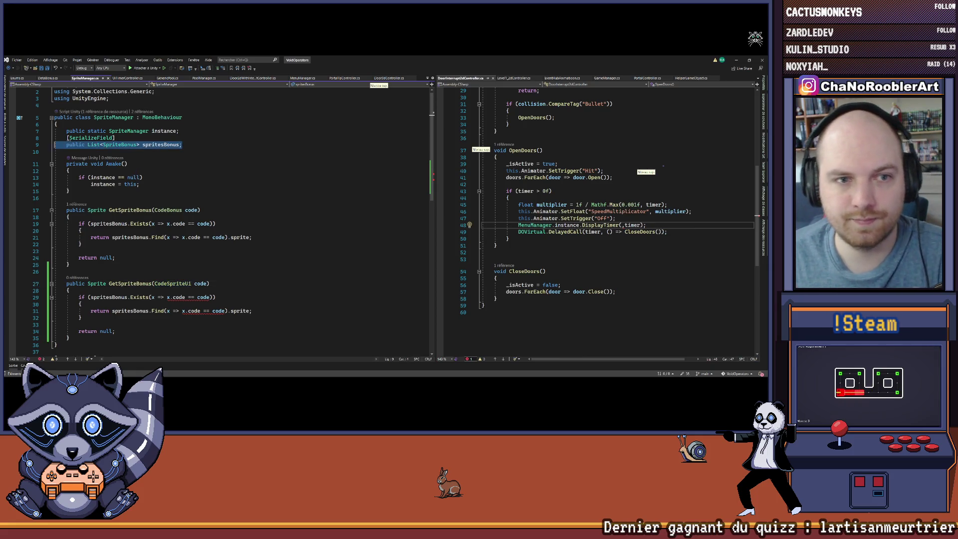
Duplicate the serialized spritesBonus list field and rename the copy to spritesUi.
{"action": "left_click", "coordinate": [199, 145]}
{"action": "key", "text": "ctrl+v"}
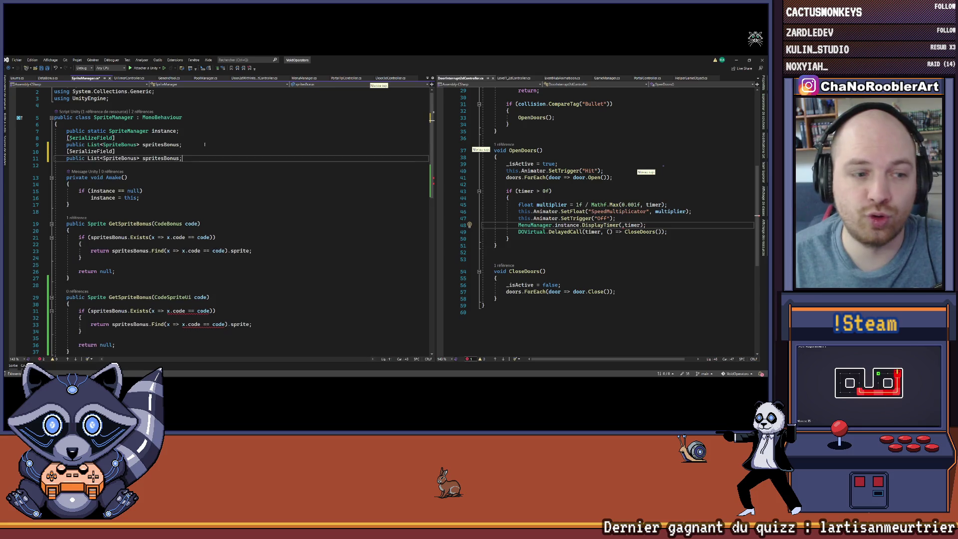
{"action": "scroll", "coordinate": [165, 150], "scroll_direction": "down", "scroll_amount": 2}
{"action": "left_click_drag", "start_coordinate": [161, 118], "coordinate": [179, 118]}
{"action": "key", "text": "ctrl+r"}
{"action": "key", "text": "ctrl+r"}
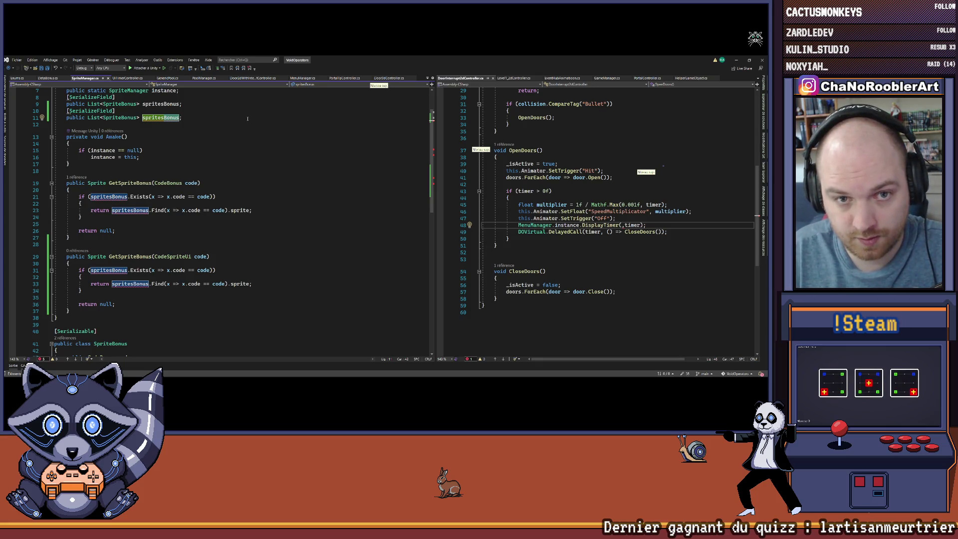
{"action": "type", "text": "Ui"}
{"action": "key", "text": "Return"}
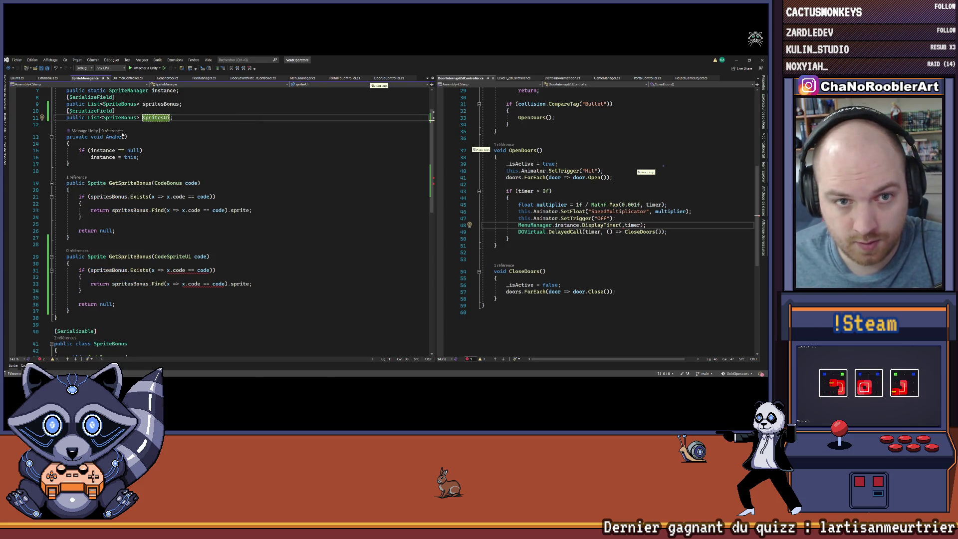
{"action": "scroll", "coordinate": [123, 197], "scroll_direction": "up", "scroll_amount": 2}
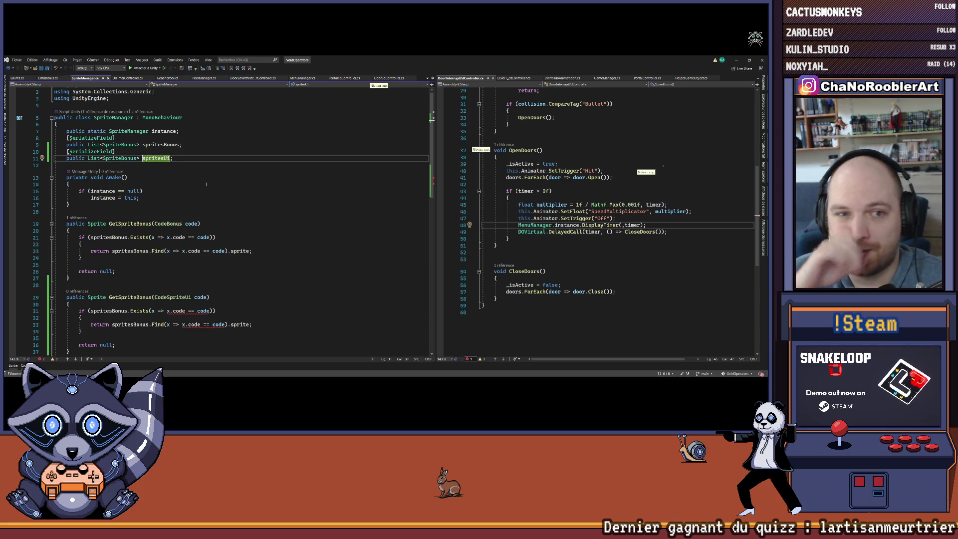
Change the spritesUi list type from SpriteBonus to SpriteUi.
{"action": "scroll", "coordinate": [163, 128], "scroll_direction": "down", "scroll_amount": 4}
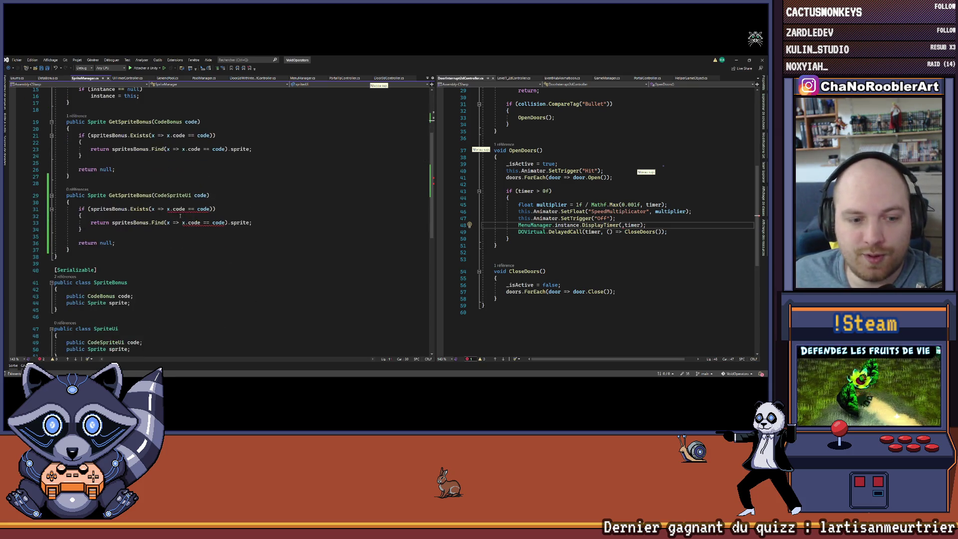
{"action": "double_click", "coordinate": [106, 329]}
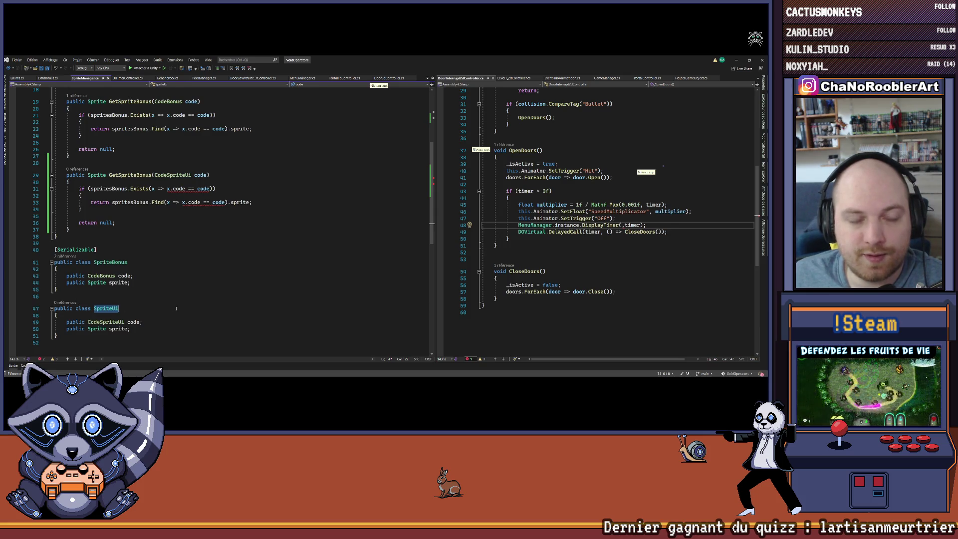
{"action": "scroll", "coordinate": [106, 328], "scroll_direction": "up", "scroll_amount": 4}
{"action": "double_click", "coordinate": [108, 158]}
{"action": "key", "text": "ctrl+v"}
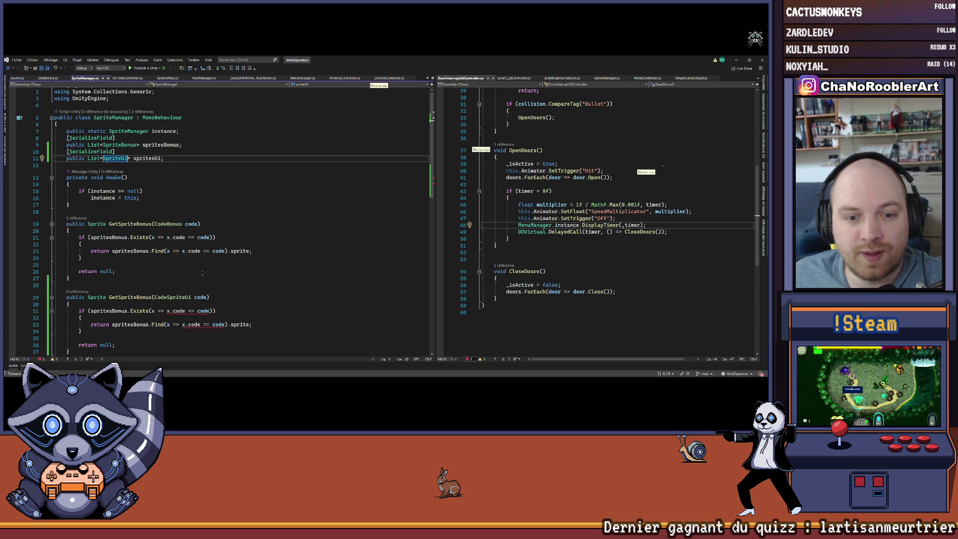
Point the CodeSpriteUi overload's Exists and Find lookups at spritesUi.
{"action": "scroll", "coordinate": [189, 273], "scroll_direction": "down", "scroll_amount": 2}
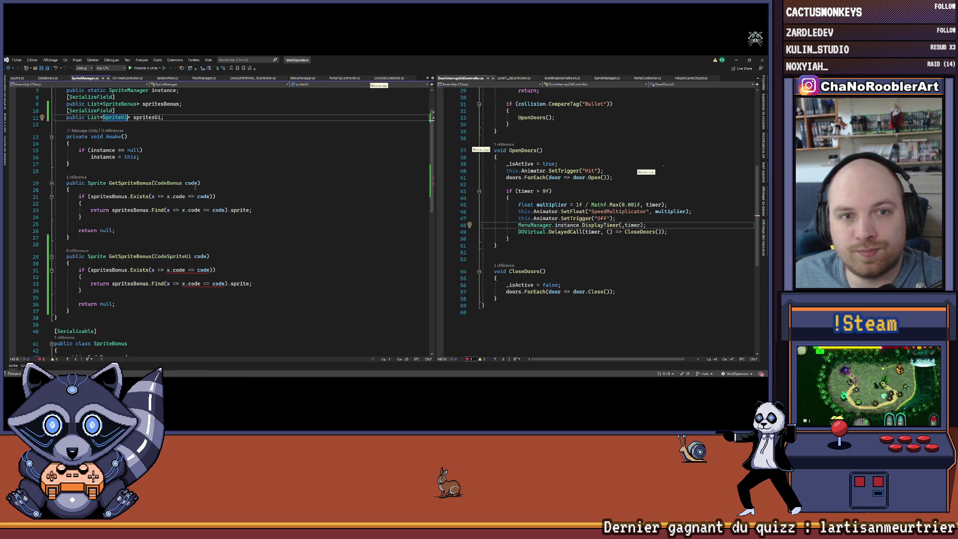
{"action": "scroll", "coordinate": [176, 166], "scroll_direction": "down", "scroll_amount": 4}
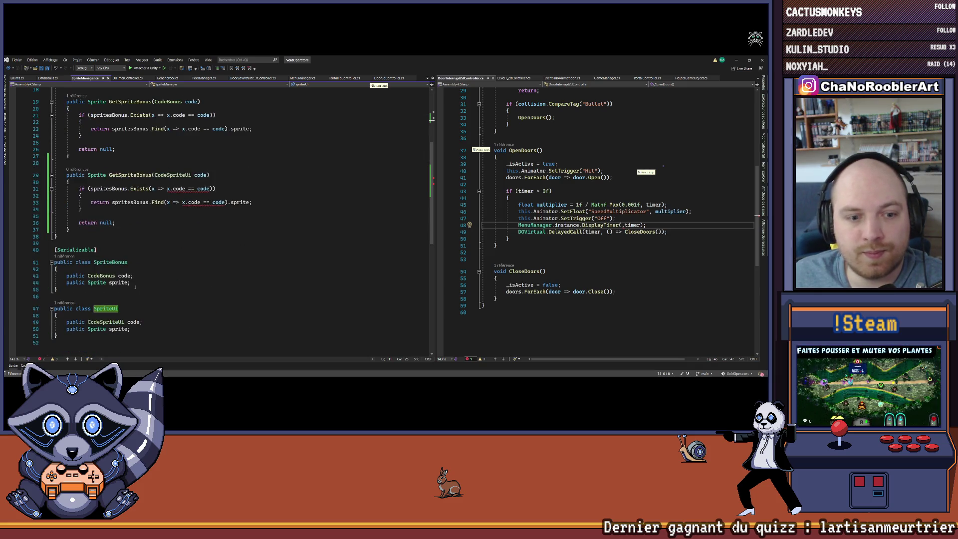
{"action": "scroll", "coordinate": [134, 293], "scroll_direction": "up", "scroll_amount": 4}
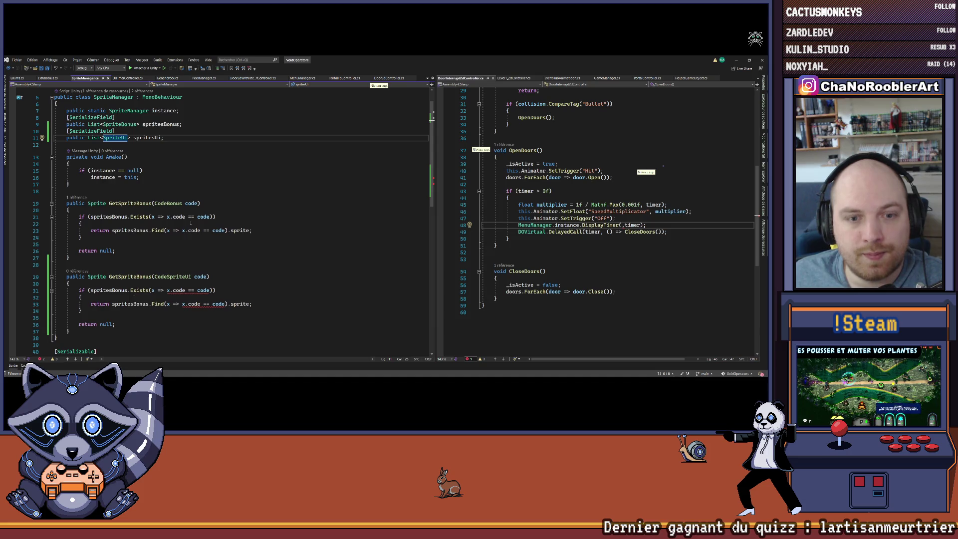
{"action": "double_click", "coordinate": [109, 290]}
{"action": "type", "text": "spritesUi"}
{"action": "double_click", "coordinate": [115, 304]}
{"action": "type", "text": "spritesUi"}
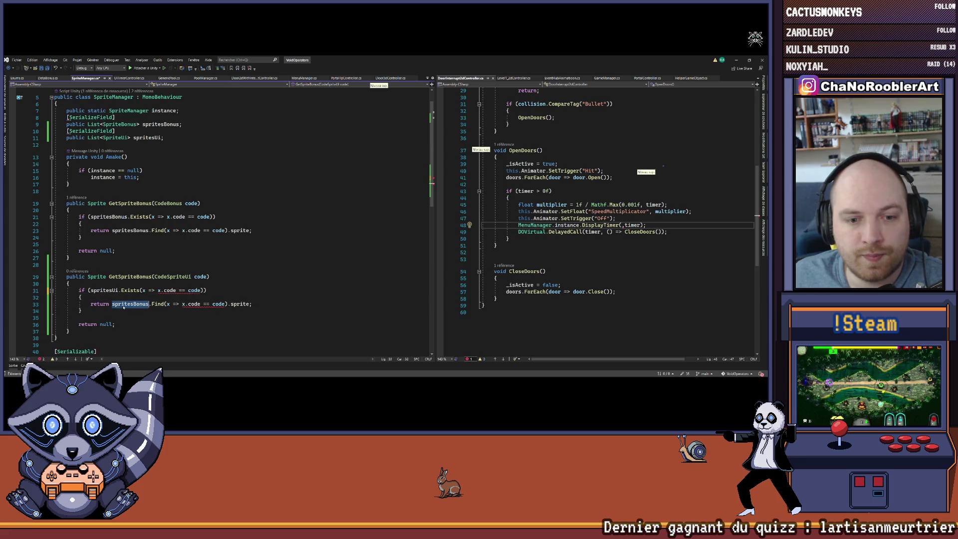
{"action": "left_click", "coordinate": [227, 286]}
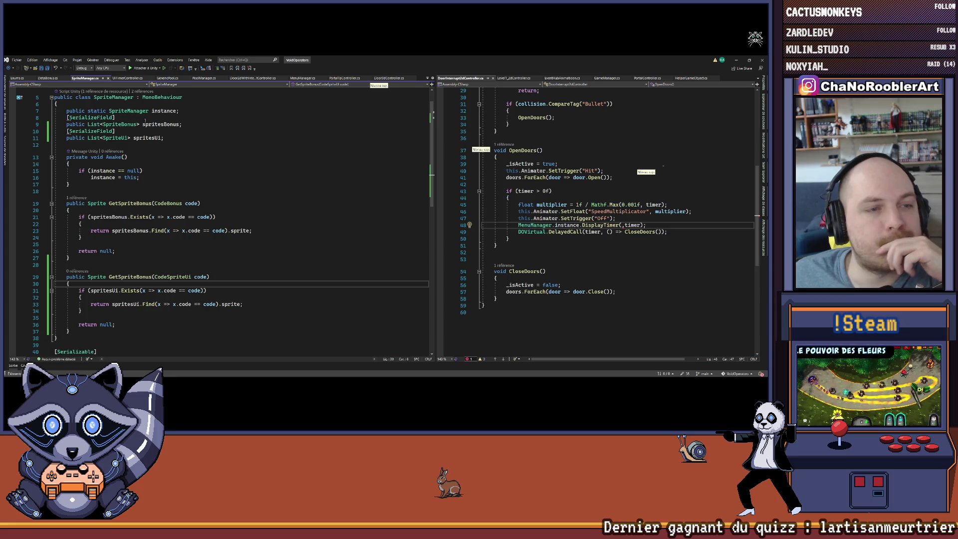
Check the GetSpriteBonus call in MenuManager, then return to SpriteManager.
{"action": "scroll", "coordinate": [189, 210], "scroll_direction": "up", "scroll_amount": 1}
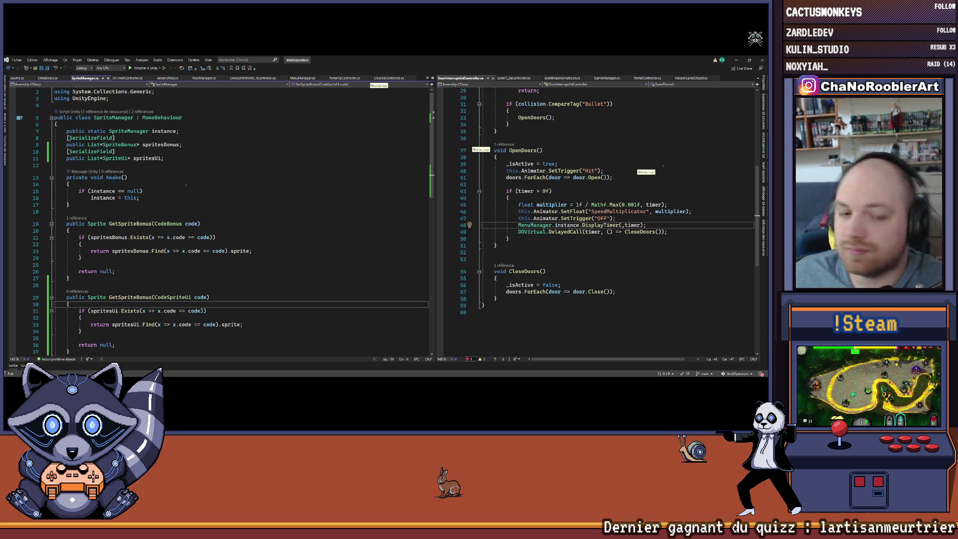
{"action": "scroll", "coordinate": [203, 212], "scroll_direction": "down", "scroll_amount": 2}
{"action": "left_click", "coordinate": [137, 243]}
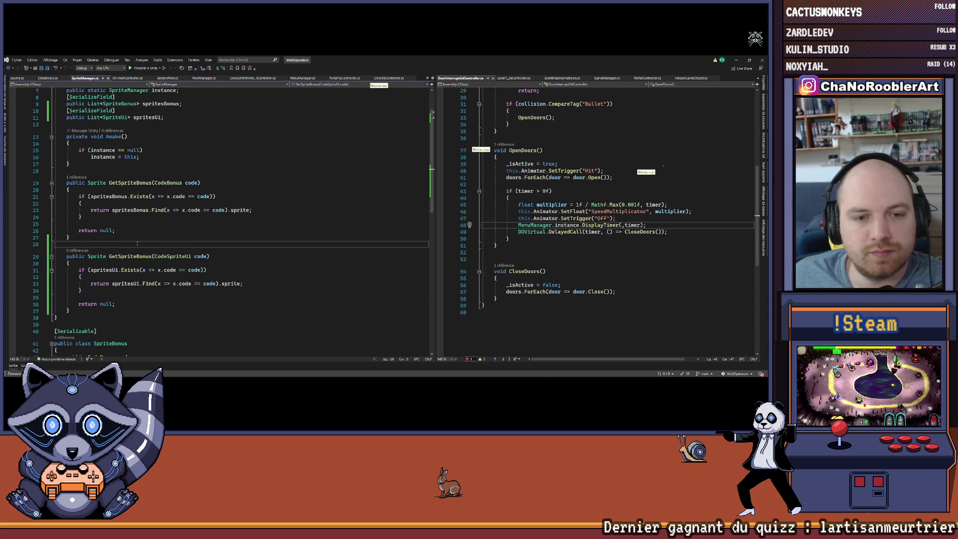
{"action": "left_click", "coordinate": [76, 177]}
{"action": "double_click", "coordinate": [150, 161]}
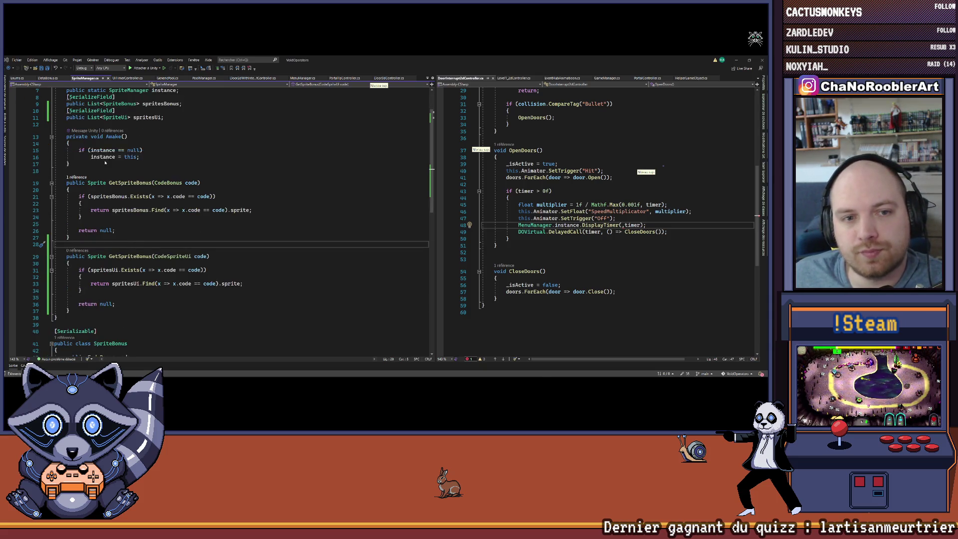
{"action": "key", "text": "ctrl+minus"}
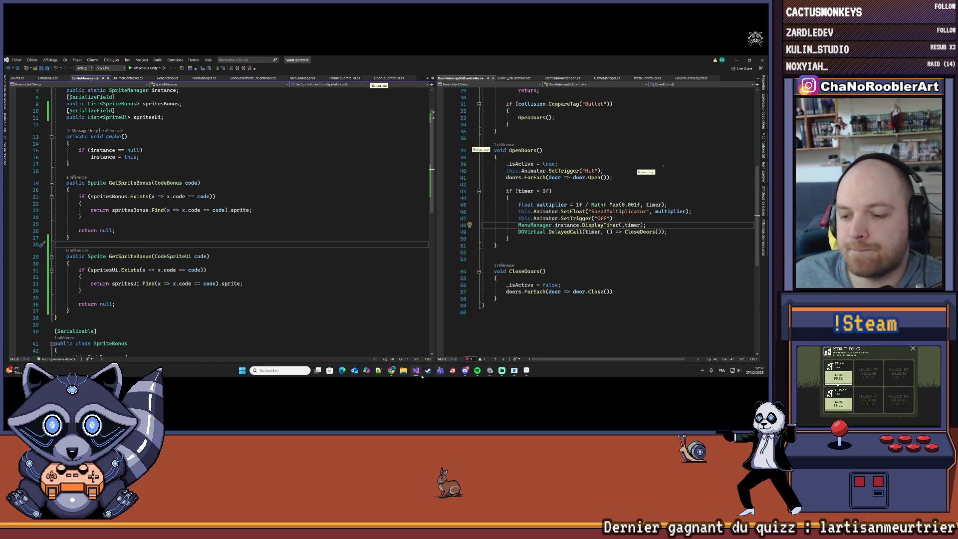
{"action": "left_click", "coordinate": [428, 370]}
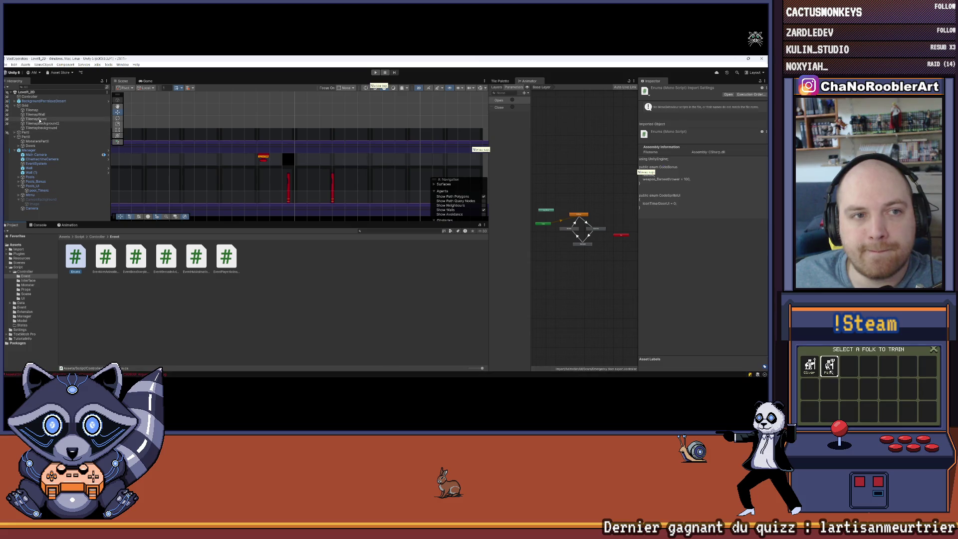
{"action": "left_click", "coordinate": [29, 150]}
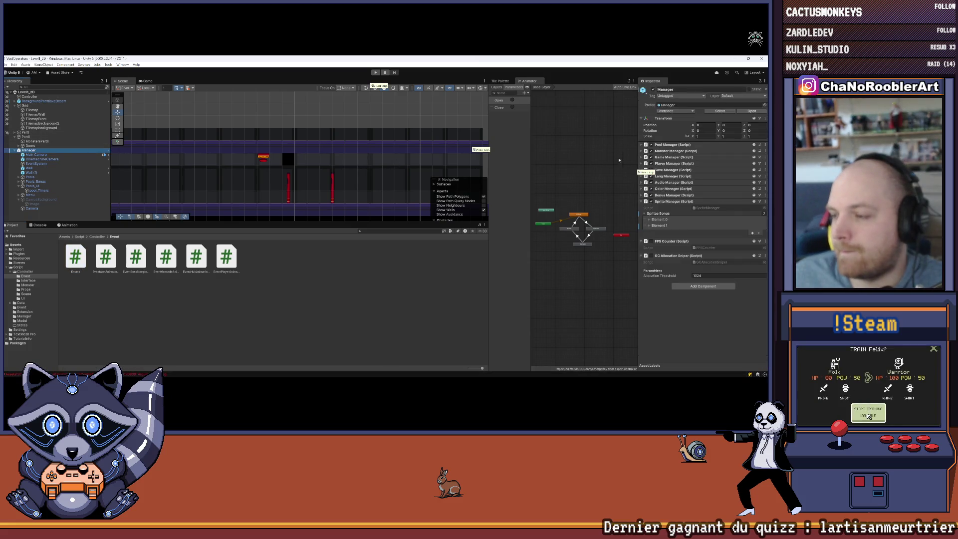
{"action": "left_click", "coordinate": [646, 213]}
{"action": "key", "text": "alt+Tab"}
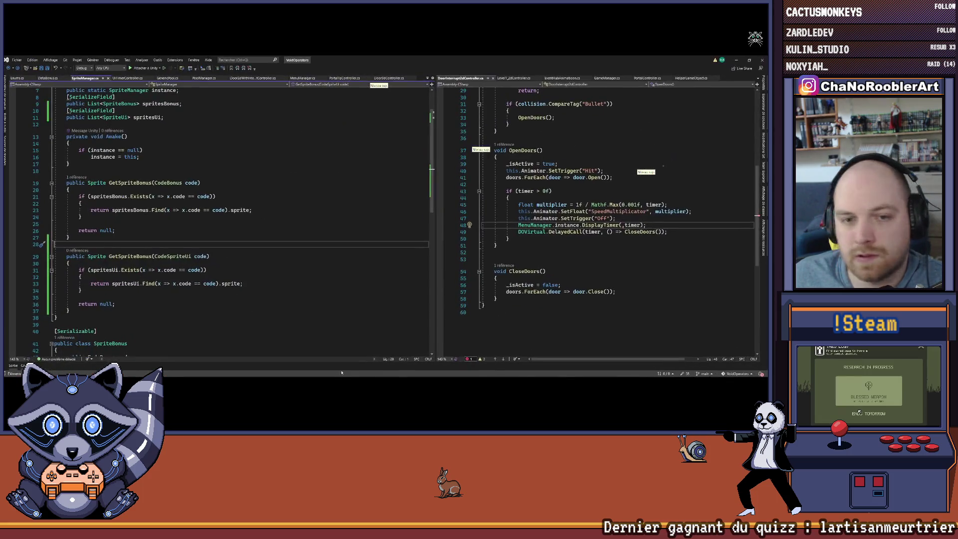
Delete the public keyword from the spritesUi and spritesBonus declarations.
{"action": "scroll", "coordinate": [123, 141], "scroll_direction": "up", "scroll_amount": 2}
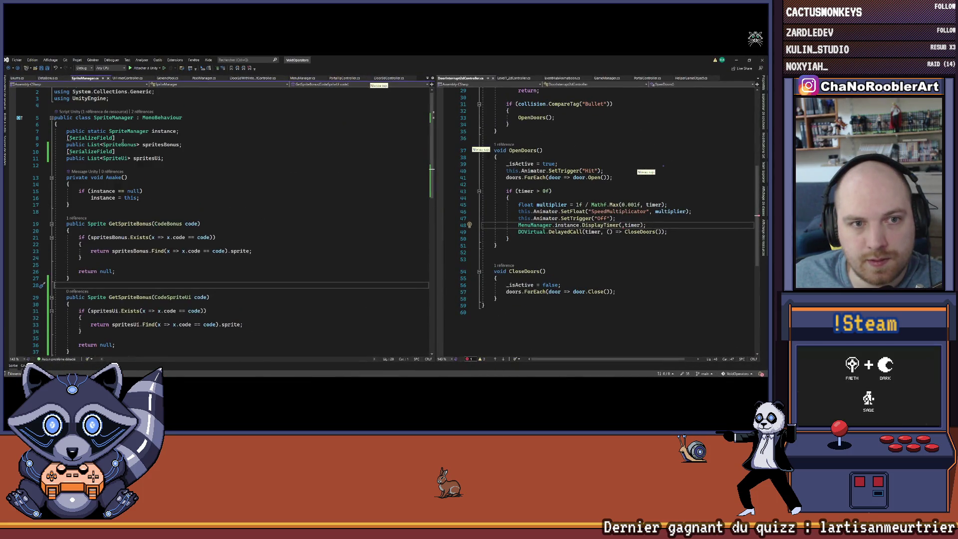
{"action": "left_click", "coordinate": [127, 151]}
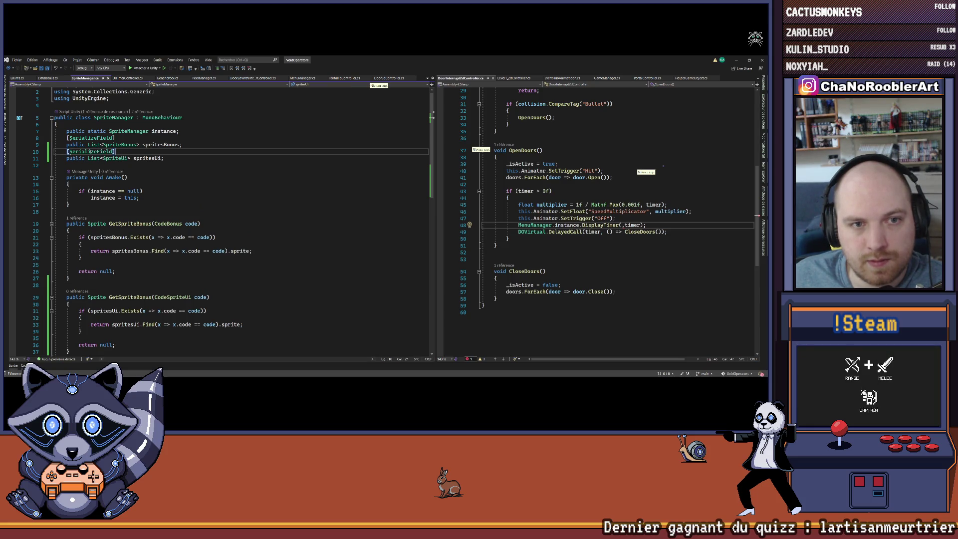
{"action": "double_click", "coordinate": [75, 158]}
{"action": "key", "text": "Delete"}
{"action": "key", "text": "Delete"}
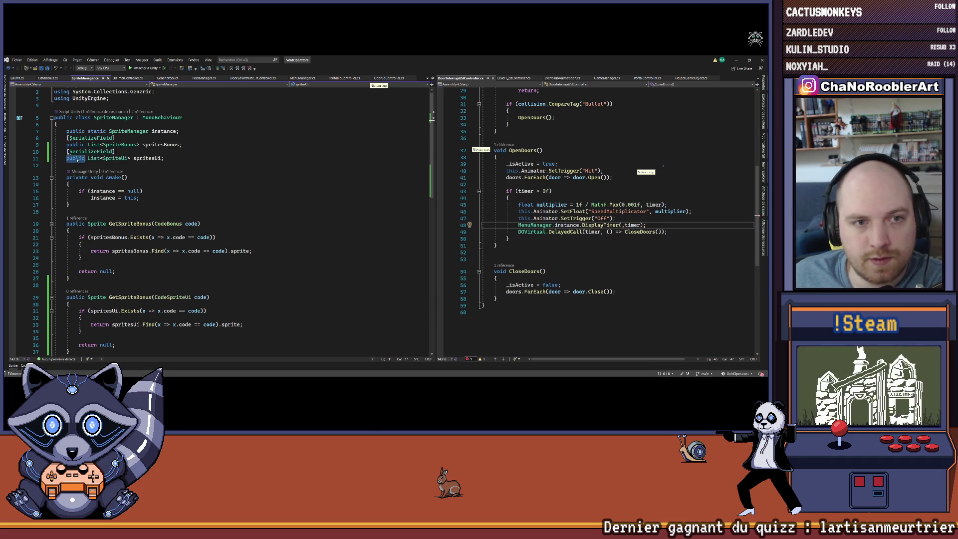
{"action": "double_click", "coordinate": [75, 145]}
{"action": "key", "text": "Delete"}
{"action": "key", "text": "Delete"}
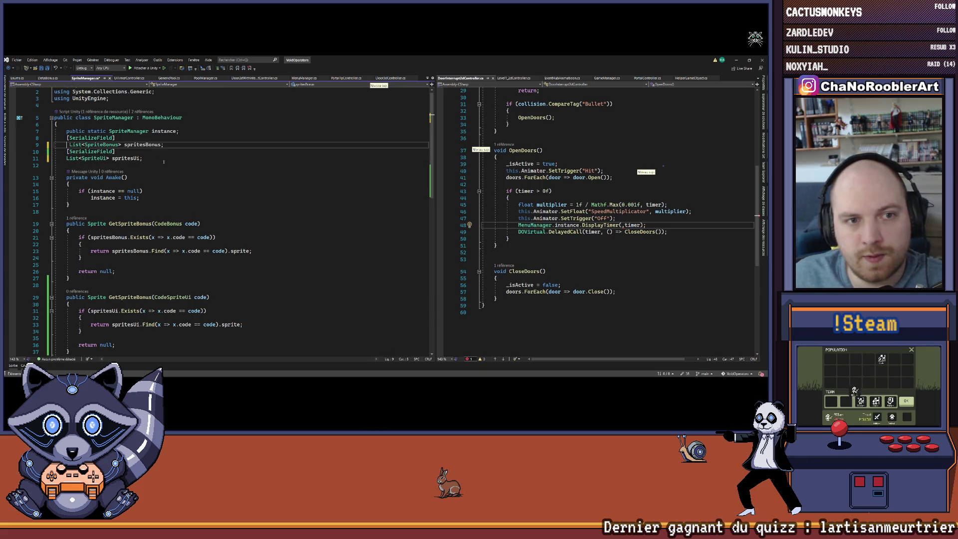